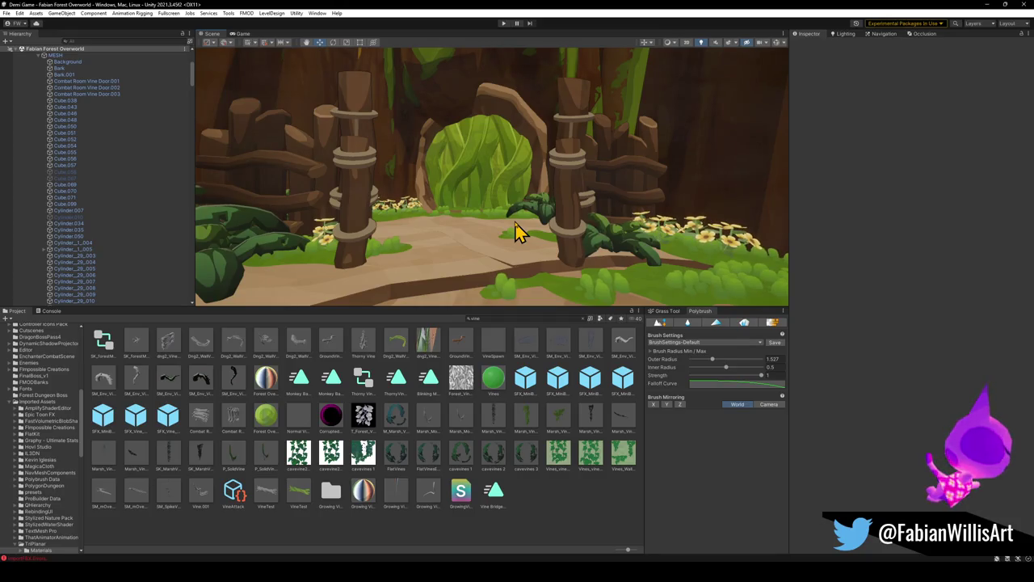
Step: Pull the Unity Scene view back to a wide shot of the platform, then switch to Blender's Forest Overworld3 window
mouse_move(530, 114)
left_mouse_down()
mouse_move(496, 189)
mouse_move(596, 215)
left_mouse_up()
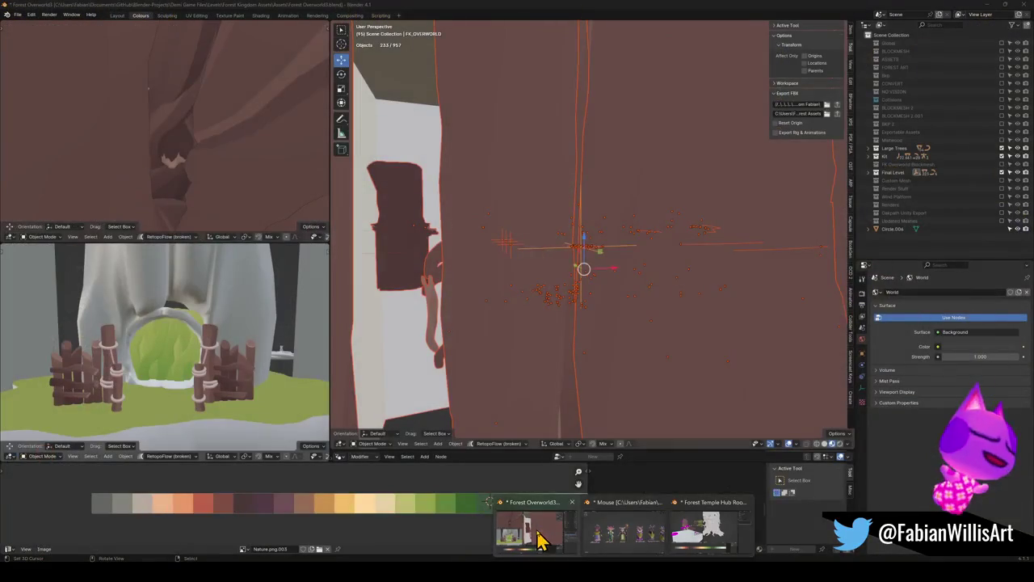
left_click(542, 531)
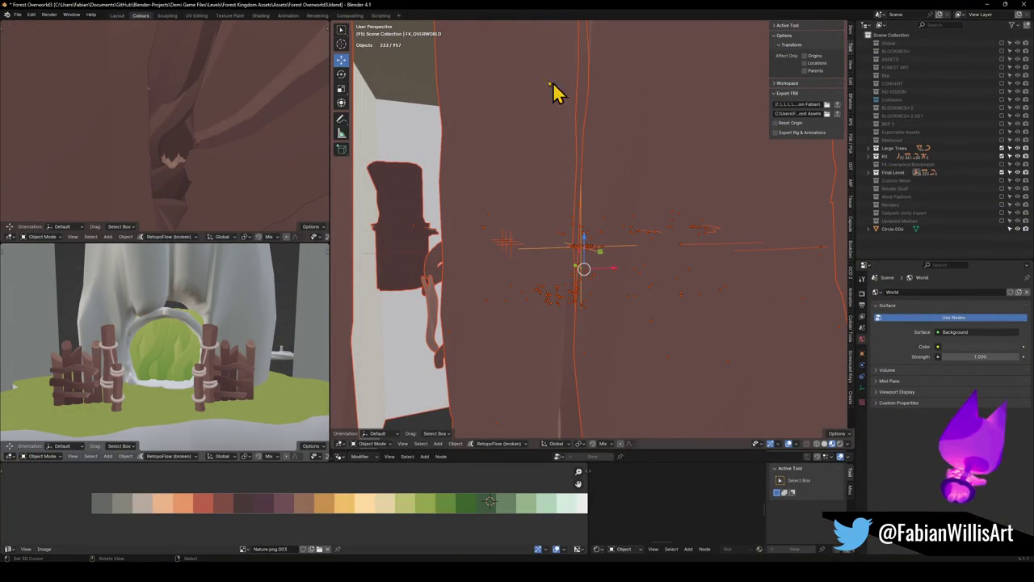
Step: Save Forest Overworld3, deselect all, and fly through the level past the mushrooms to the tall plant
key("alt+a")
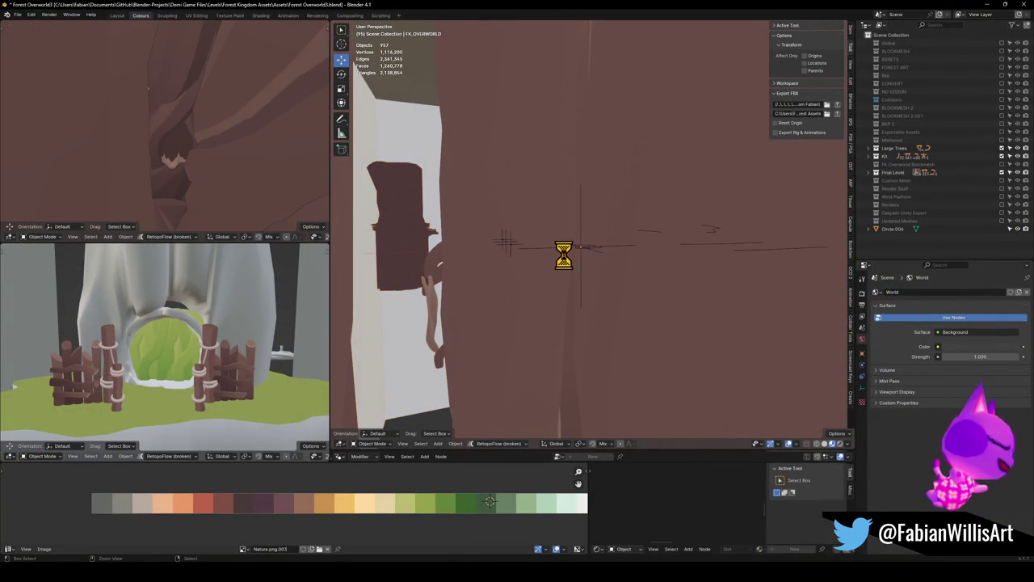
key("ctrl+s")
key("shift+grave")
key("s")
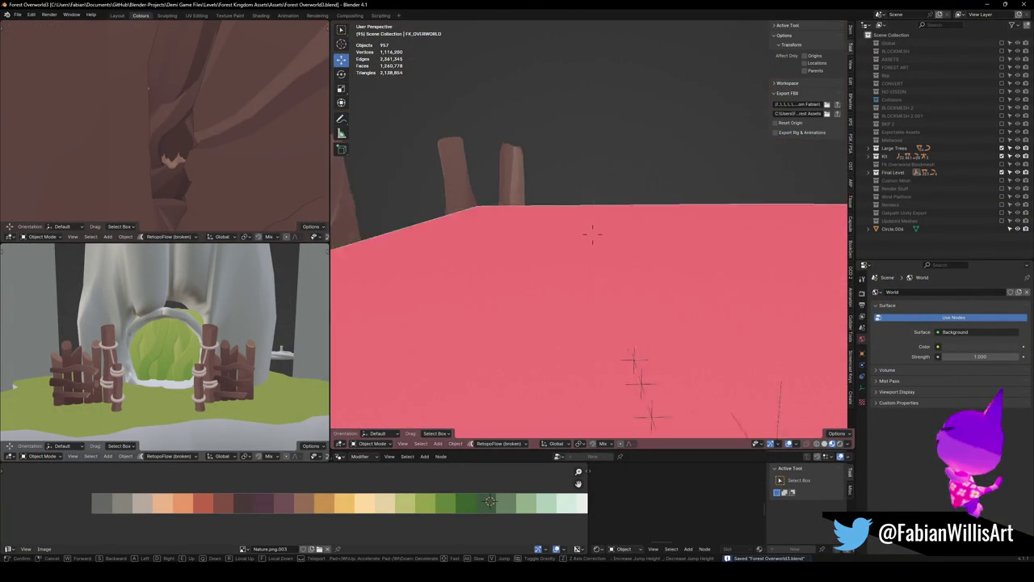
key("w")
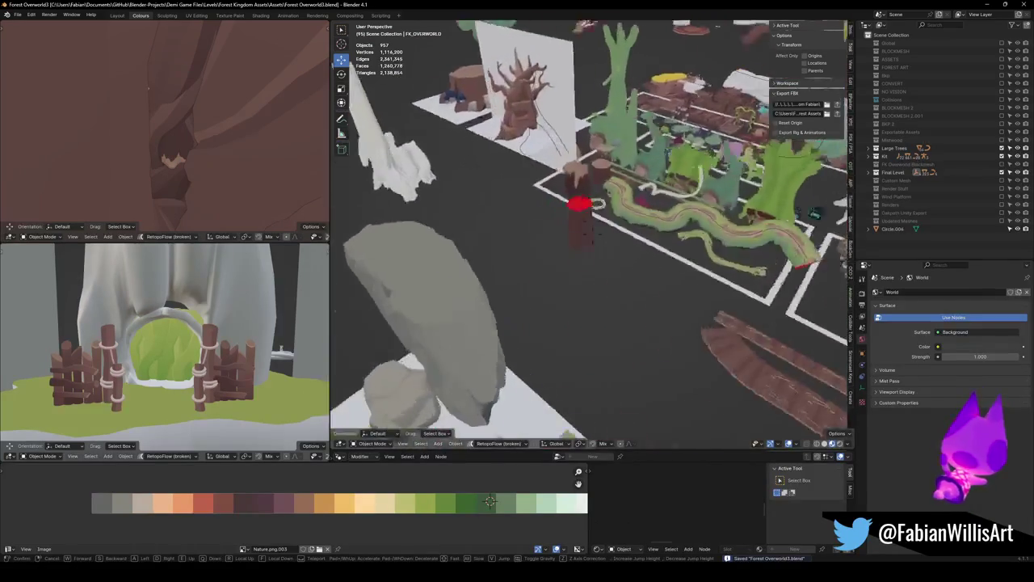
key("w")
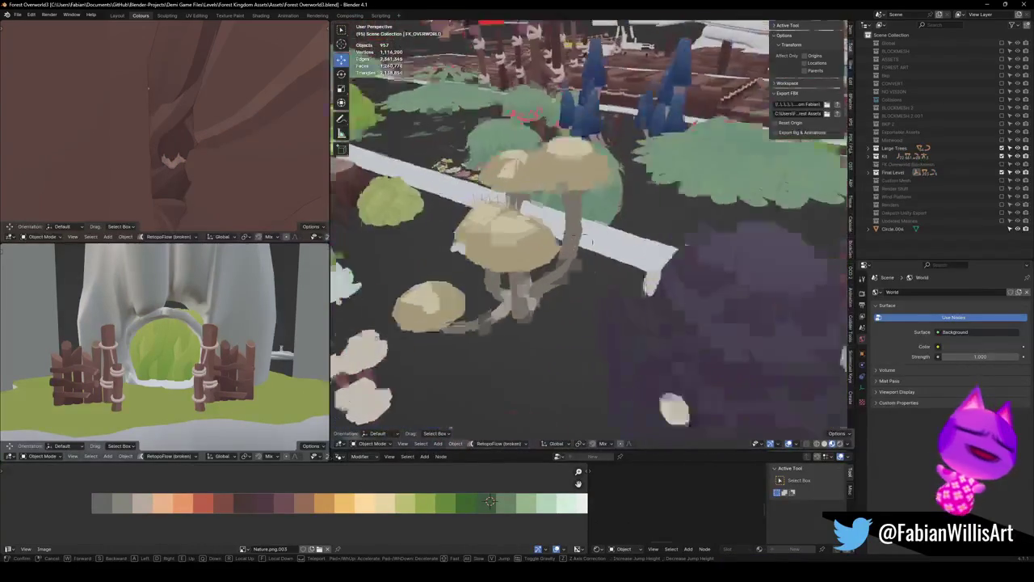
key("w")
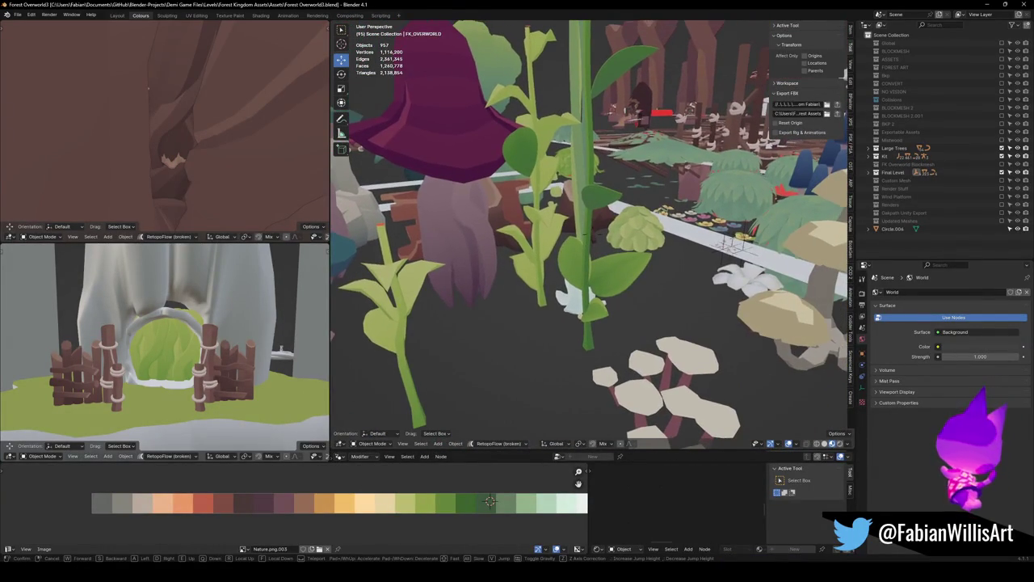
left_click(576, 253)
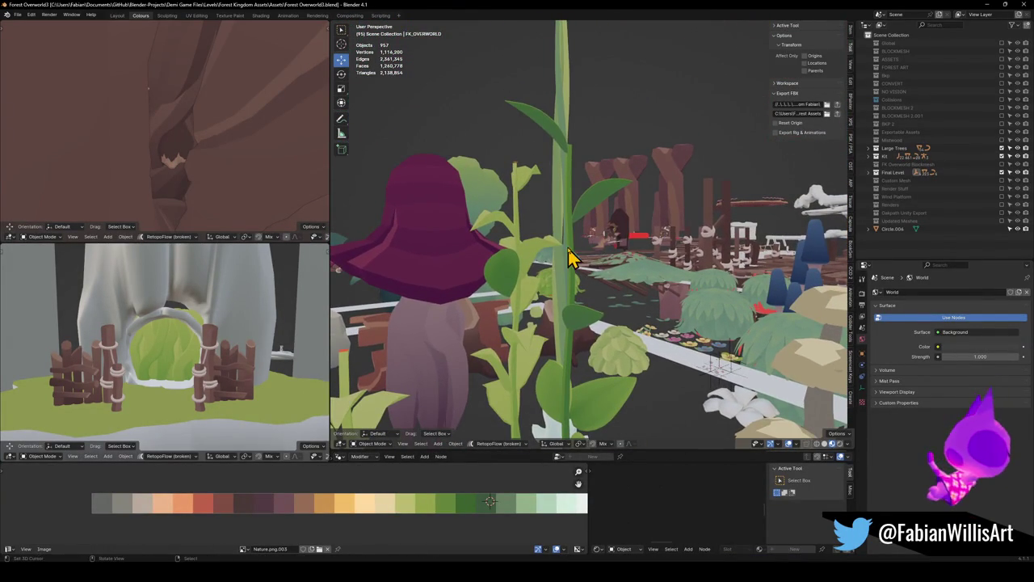
left_click(576, 253)
Step: Fly on through the trees, past the plant stem, to the curved white wood
key("shift+grave")
key("w")
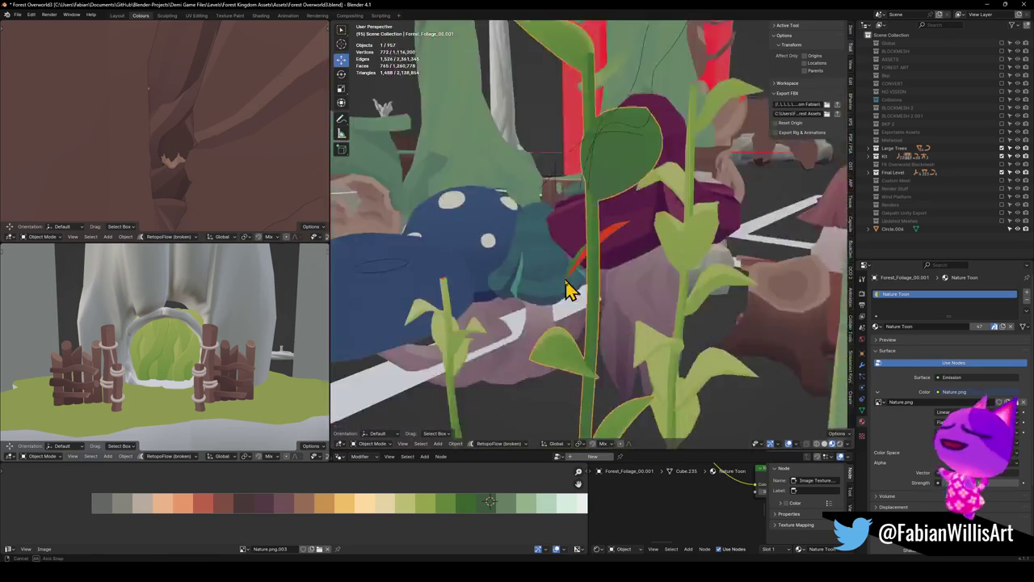
left_click(656, 289)
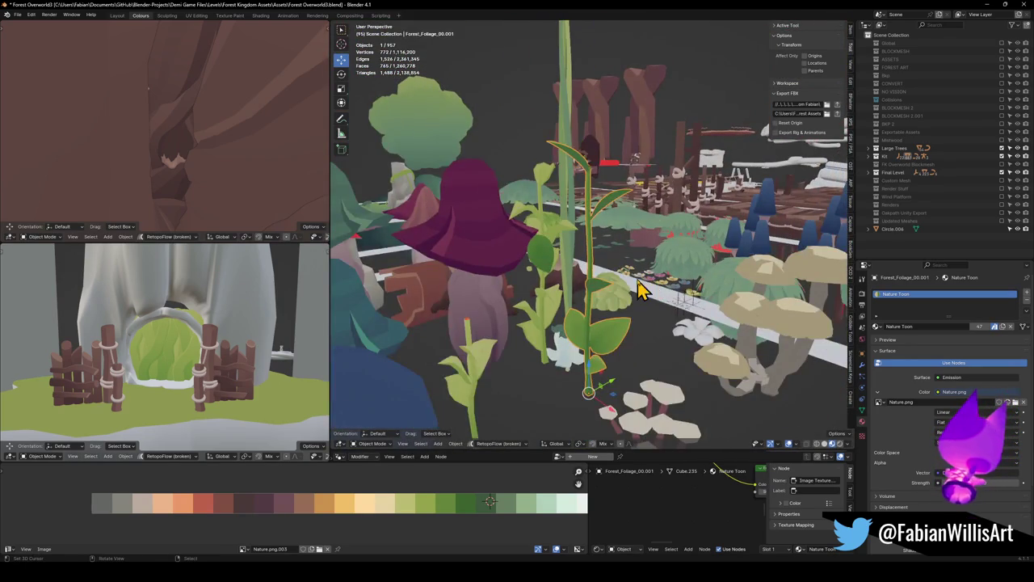
scroll(639, 289, "up", 3)
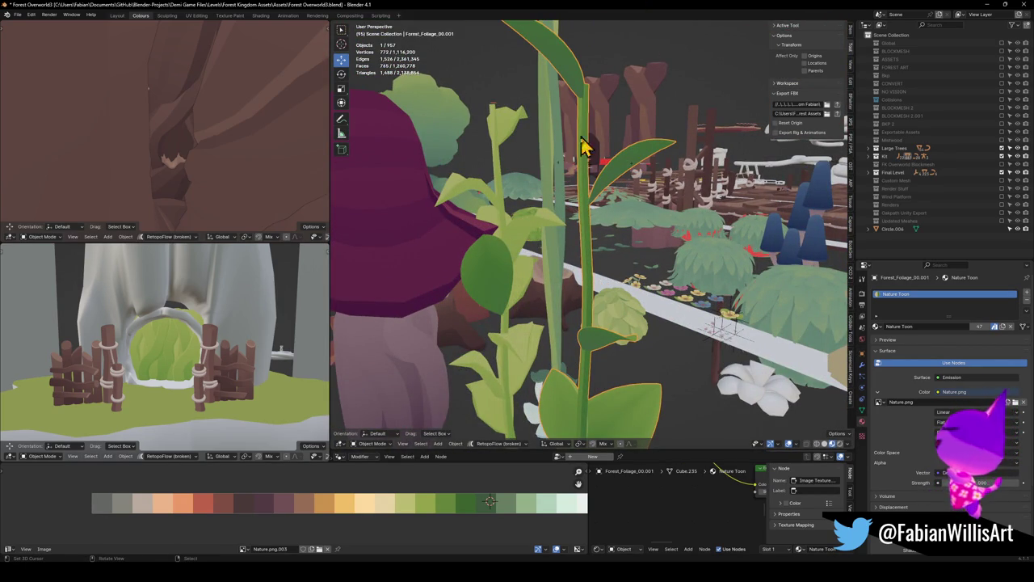
key("shift+grave")
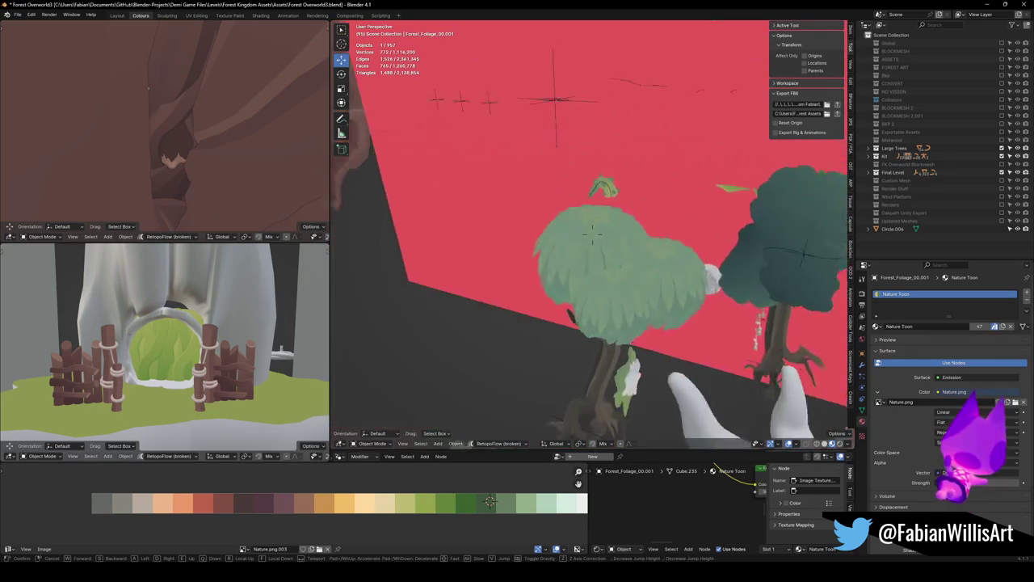
key("w")
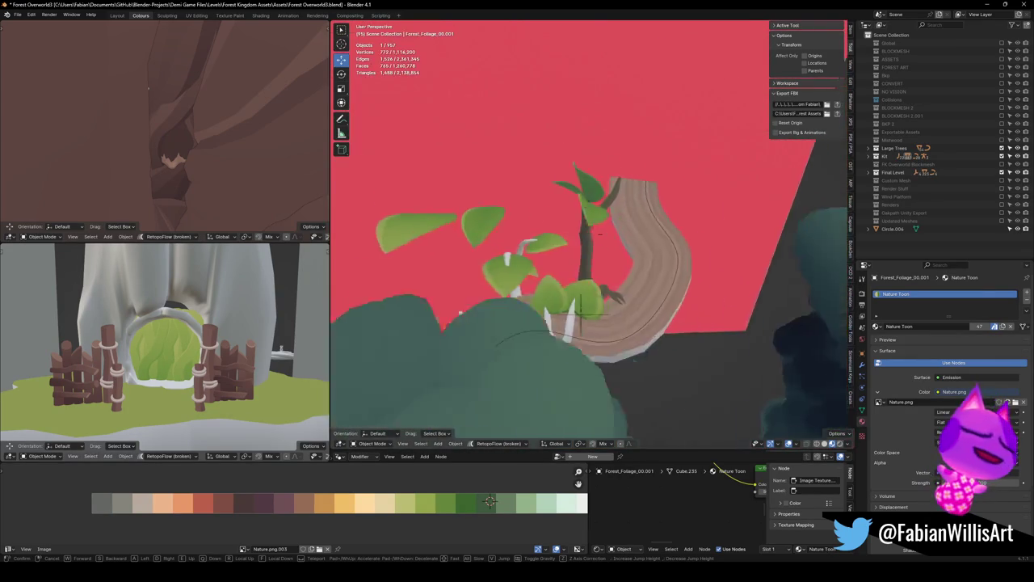
key("w")
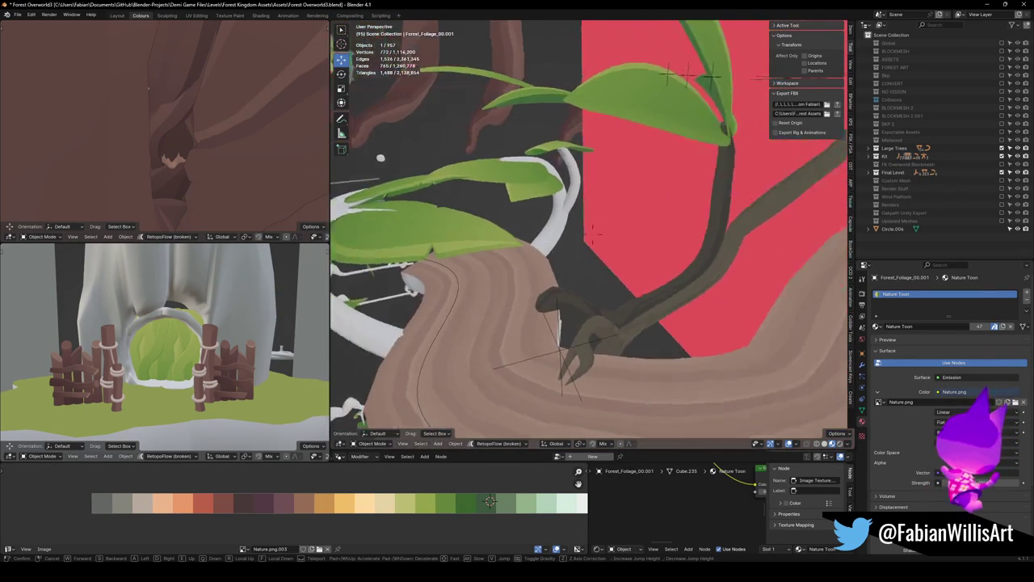
key("w")
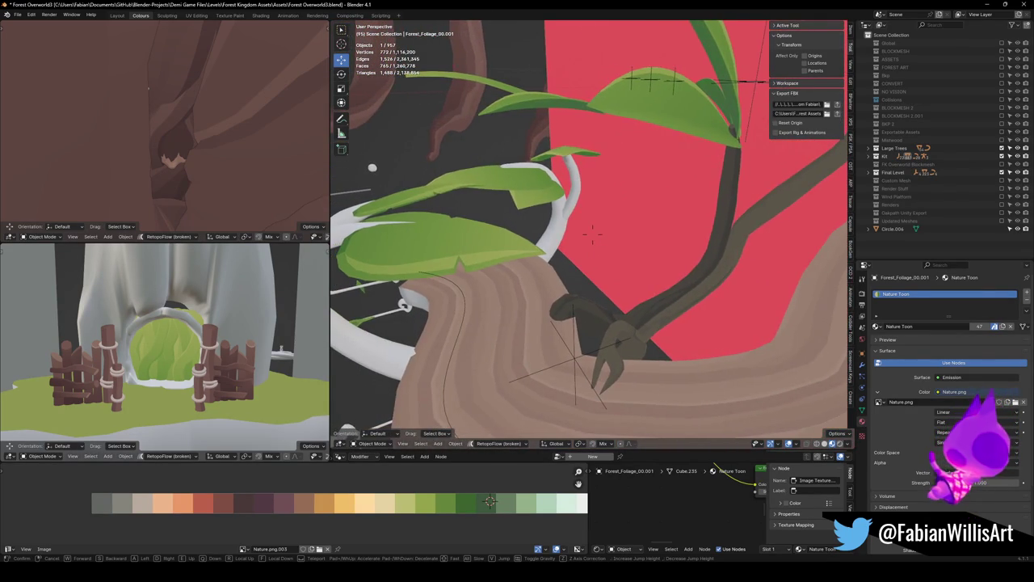
key("s")
key("w")
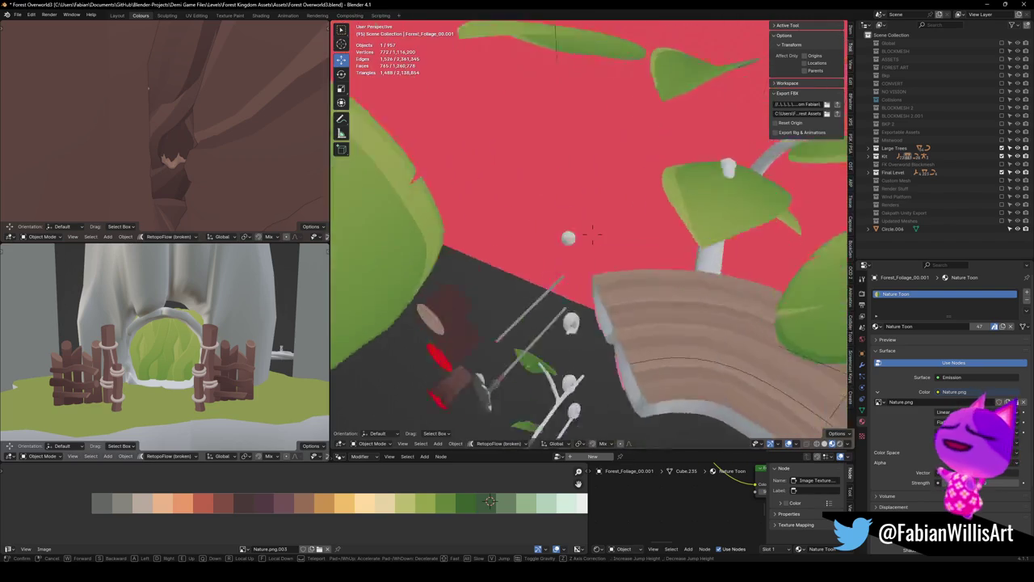
left_click(553, 191)
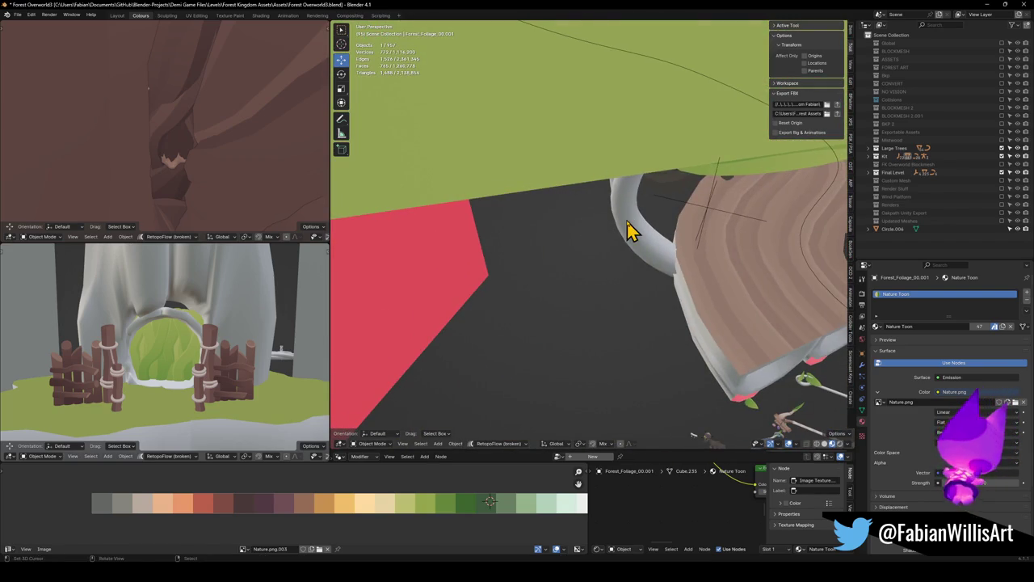
Step: Select the white branch Forest_BigBranch_01 and enter Edit Mode
left_click(630, 231)
key("Tab")
key("shift+grave")
Step: Duplicate the white branch in Object Mode and drop the copy beside the original
key("s")
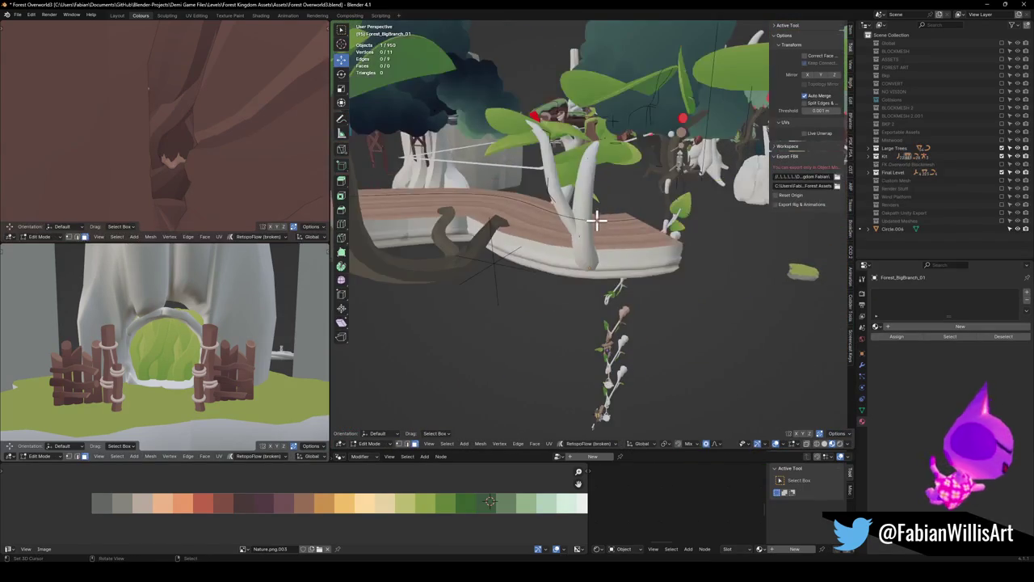
key("Tab")
key("w")
left_click(564, 268)
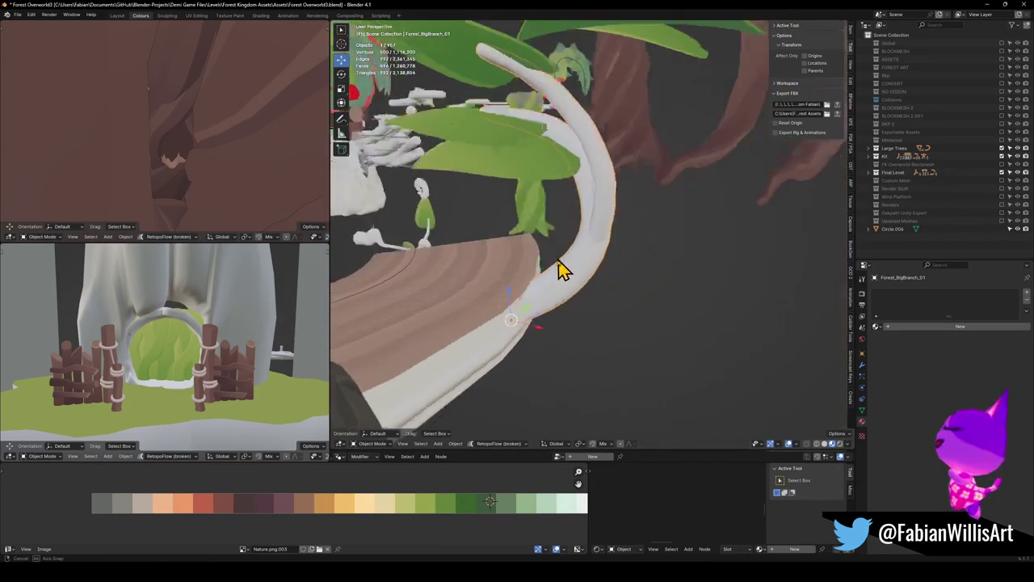
key("shift+d")
key("shift+z")
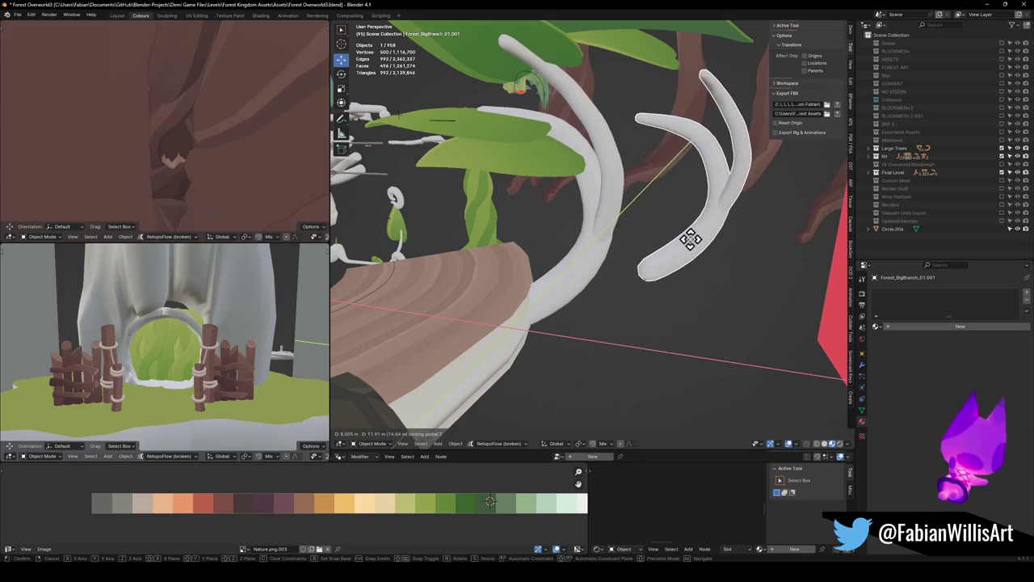
left_click(695, 245)
Step: Bend the copy's tip downward with proportional editing into a long hanging stem
key("Tab")
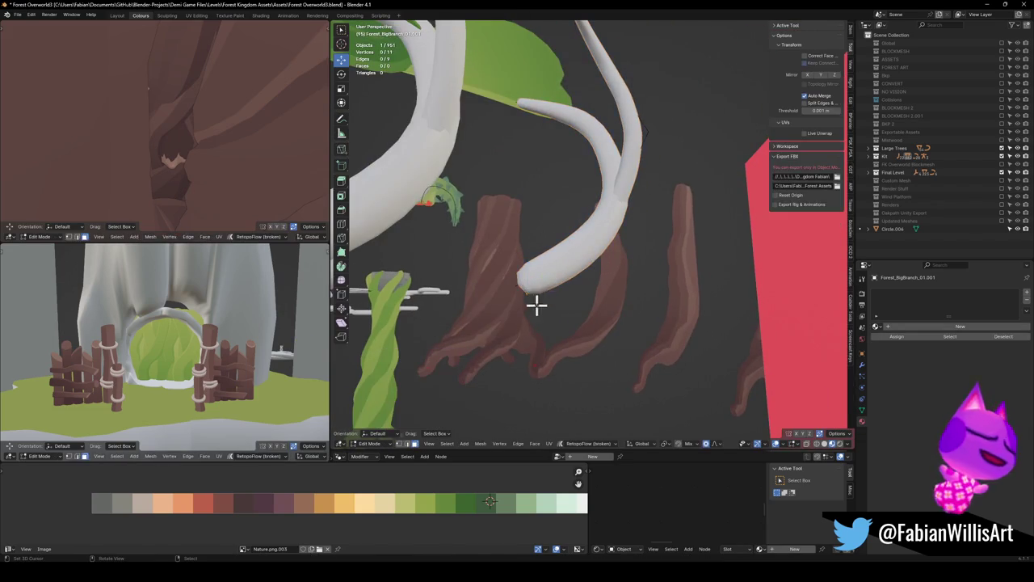
key("g")
left_click(591, 380)
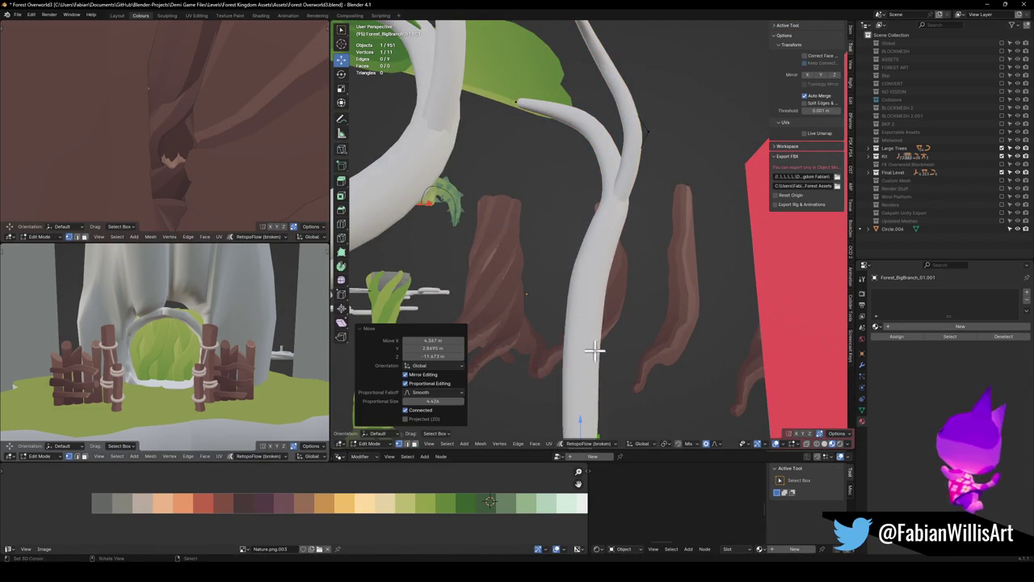
scroll(595, 296, "up", 3)
key("g")
key("z")
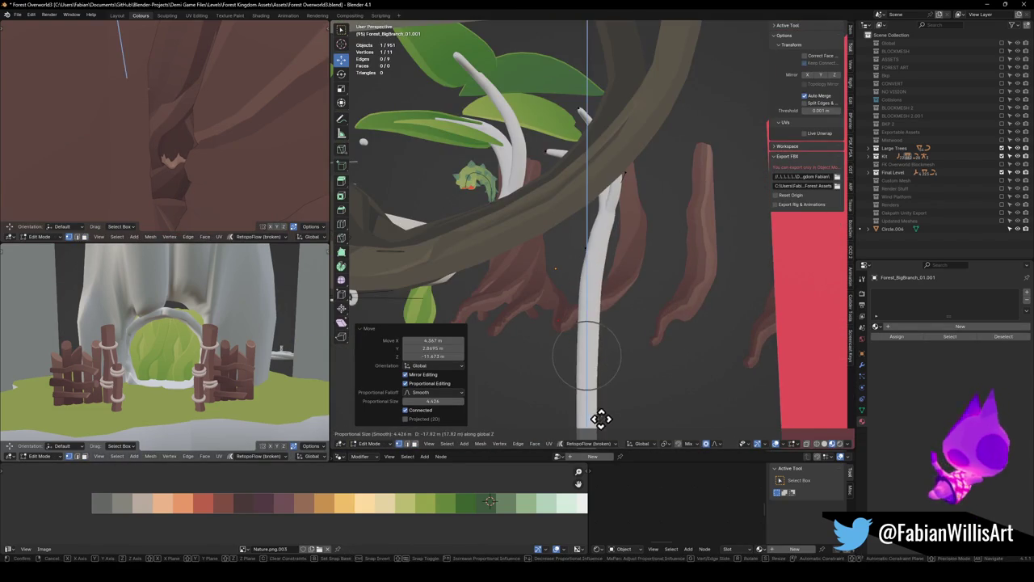
left_click(605, 369)
key("g")
left_click(598, 407)
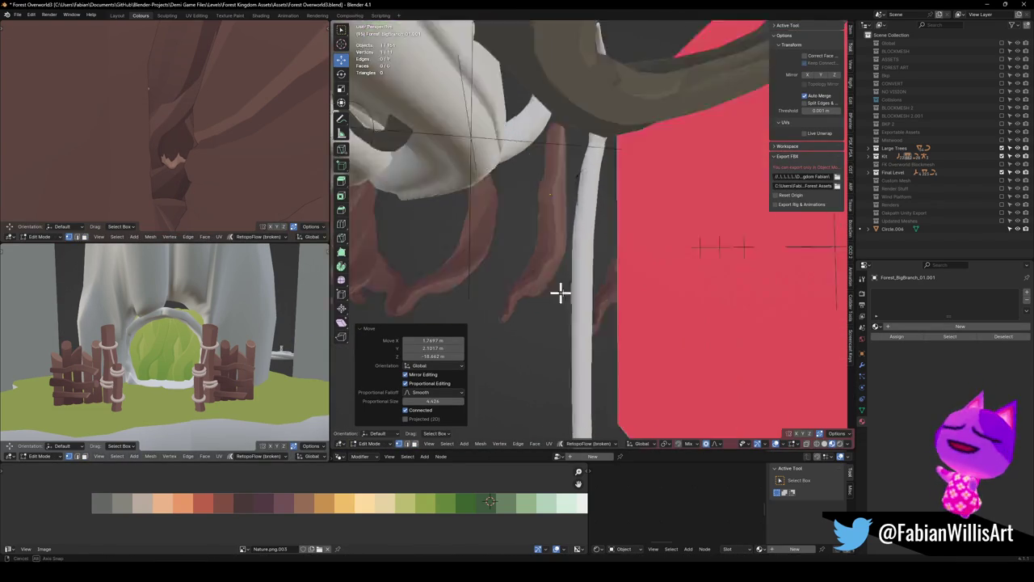
key("g")
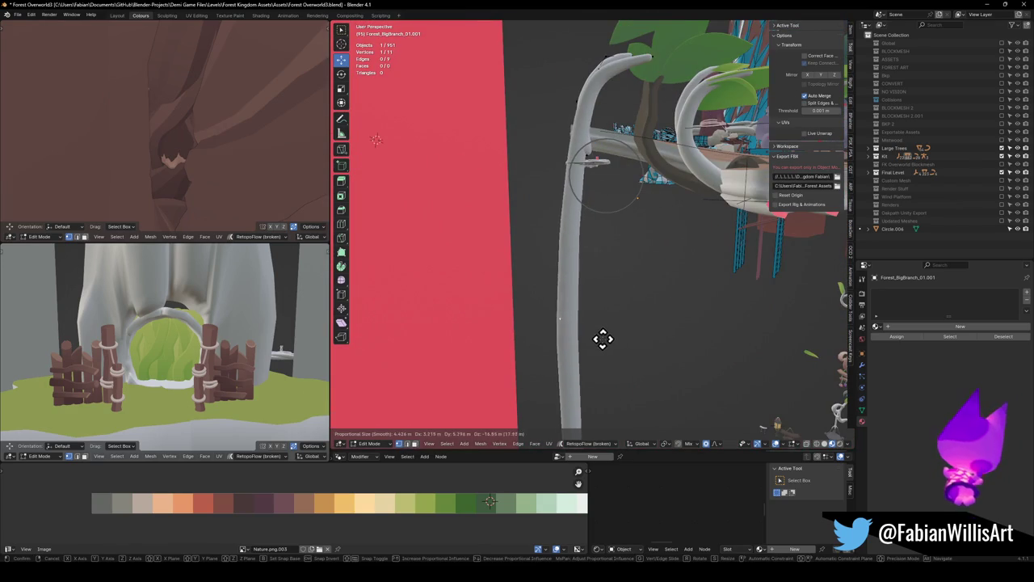
left_click(612, 327)
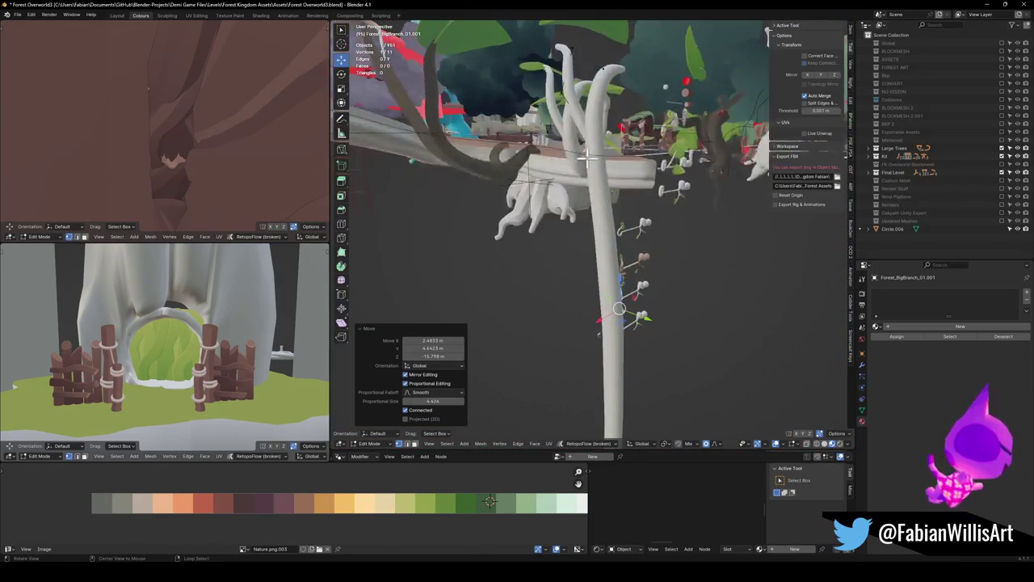
Step: Rotate a branch section by 24.3° and bend the side shoot up and to the right
scroll(639, 154, "up", 3)
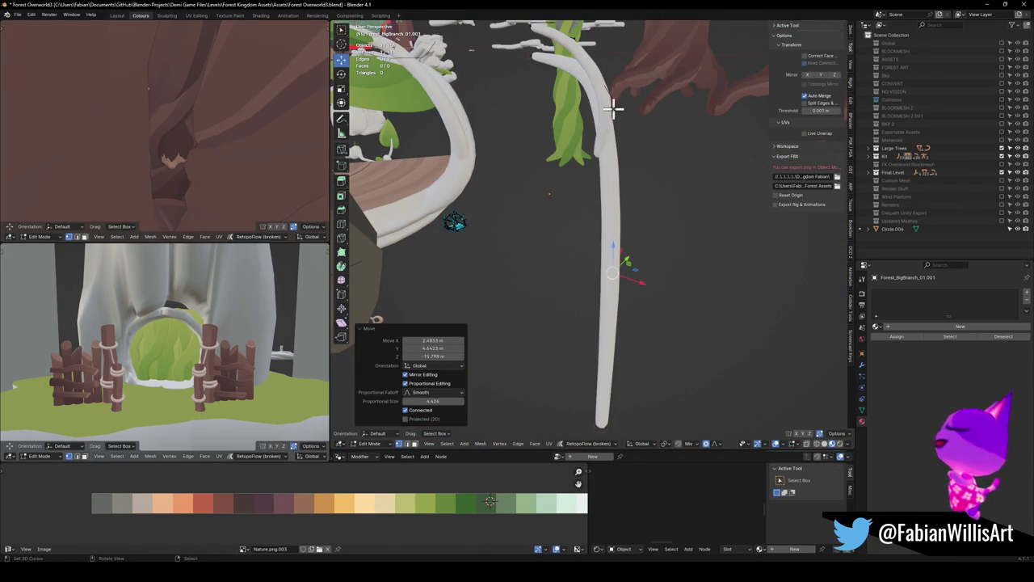
key("g")
key("r")
left_click(639, 220)
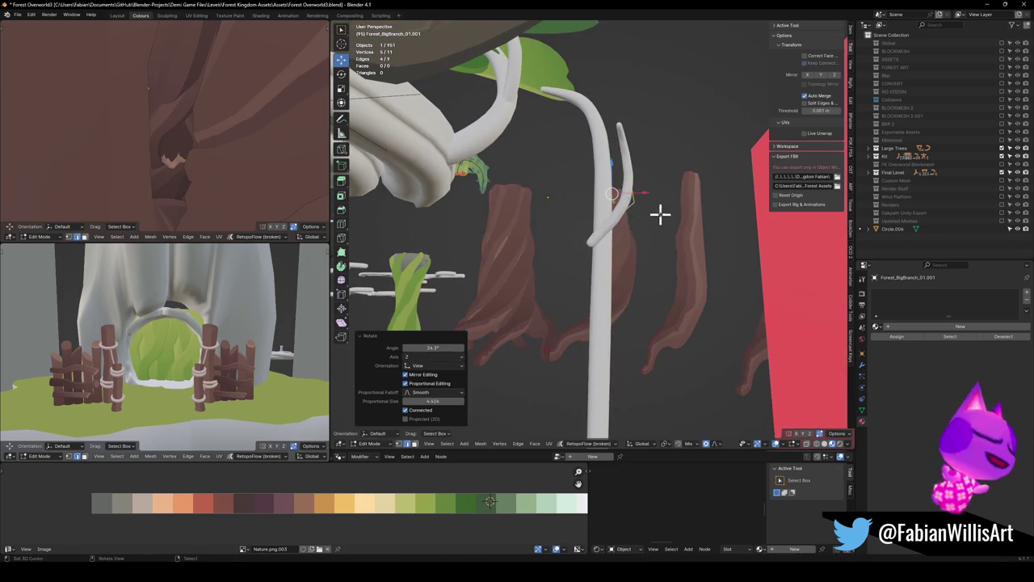
key("g")
left_click(653, 277)
key("g")
left_click(671, 256)
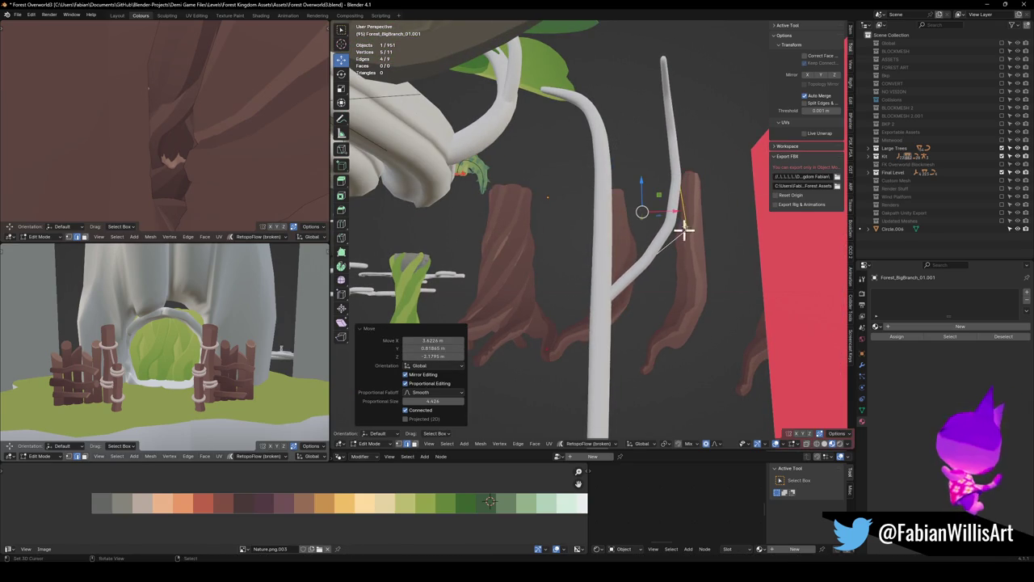
Step: Reposition the branch tip with soft falloff and check the bent copy from another angle
key("alt+a")
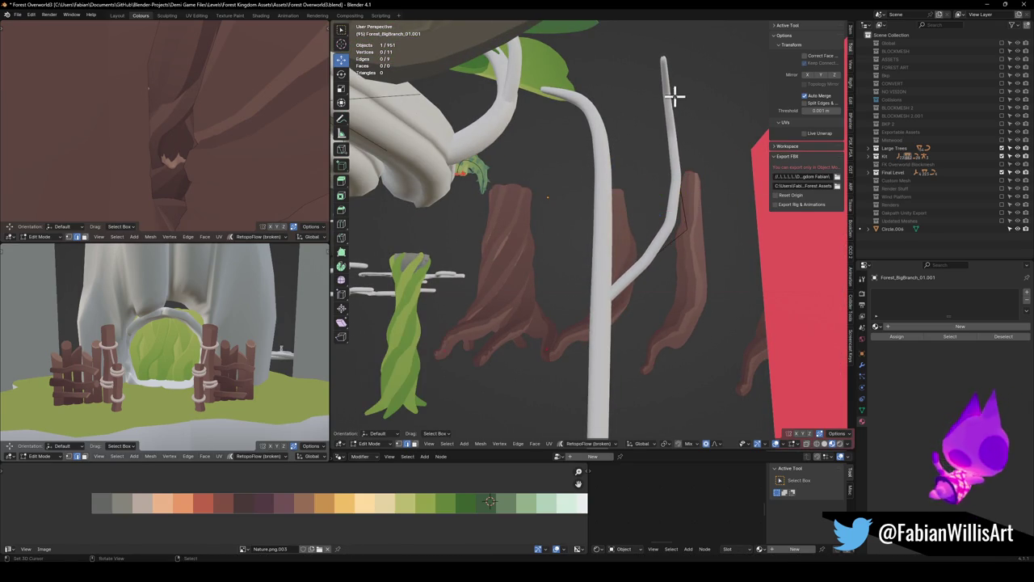
key("g")
left_click(751, 129)
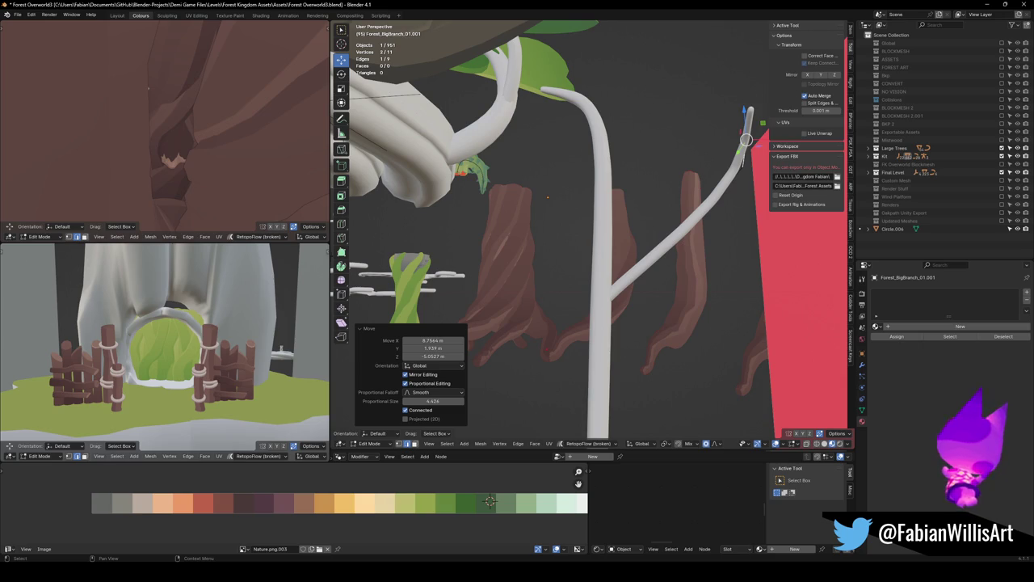
mouse_move(686, 247)
left_mouse_down()
mouse_move(716, 231)
mouse_move(676, 266)
mouse_move(699, 238)
left_mouse_up()
left_click(709, 208)
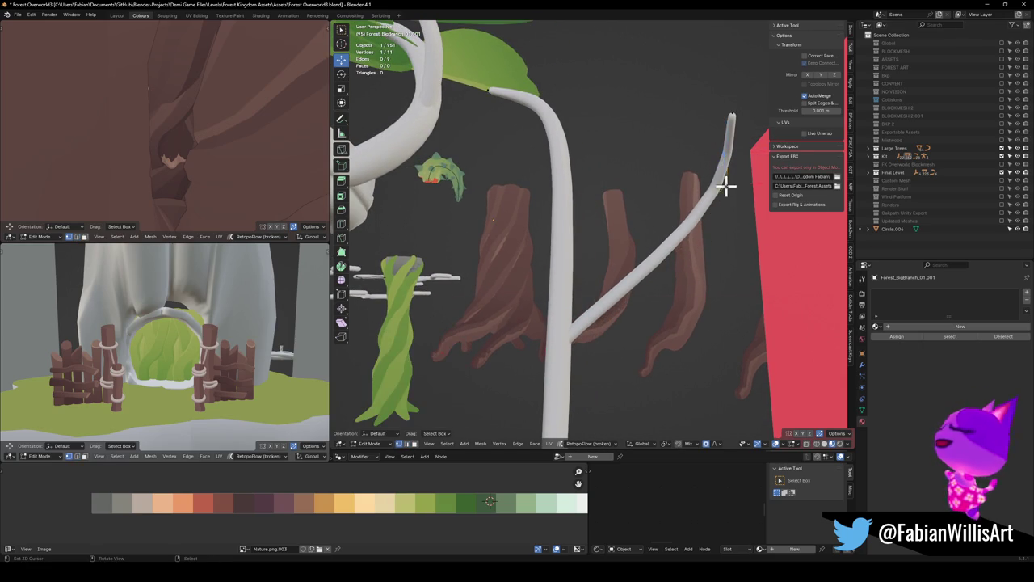
Step: Duplicate a branch section, rotate it into a crossing limb, and snap its end to the junction
key("shift+d")
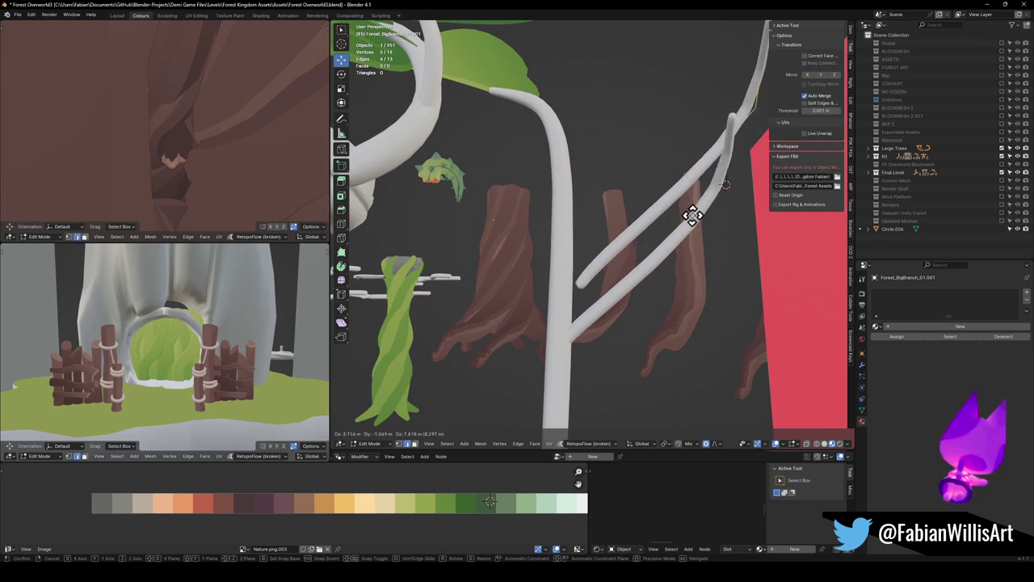
left_click(662, 300)
key("r")
left_click(734, 212)
left_click(718, 306)
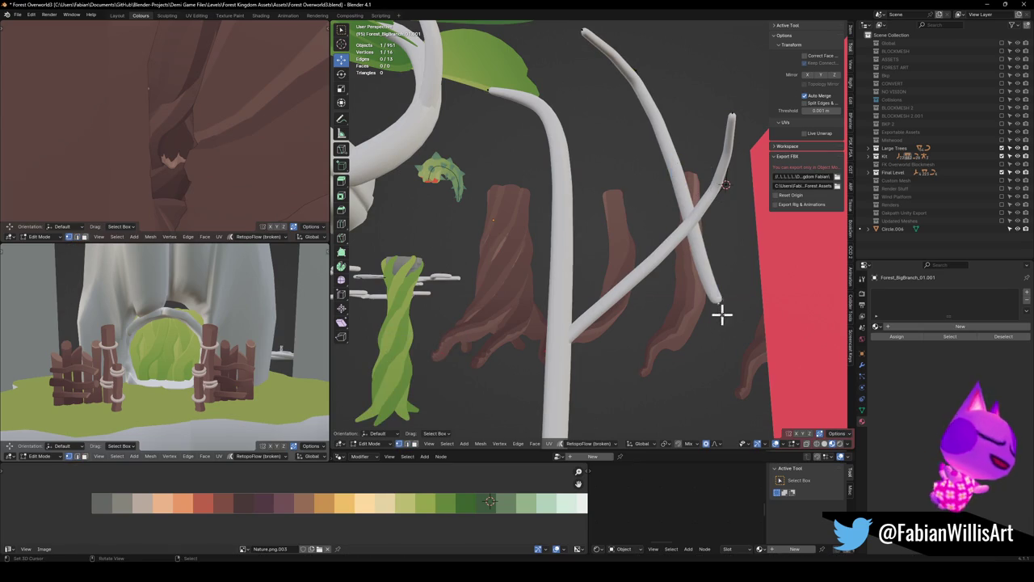
key("shift+s")
left_click(738, 262)
Step: Reposition the new limb's end and shrink its tip to 0.797
key("g")
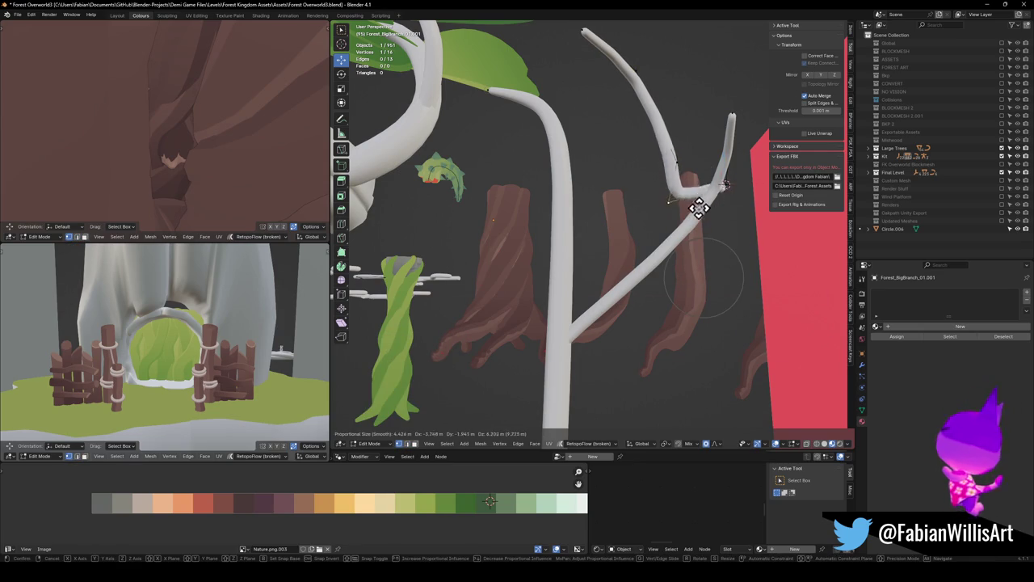
left_click(710, 177)
key("ctrl+z")
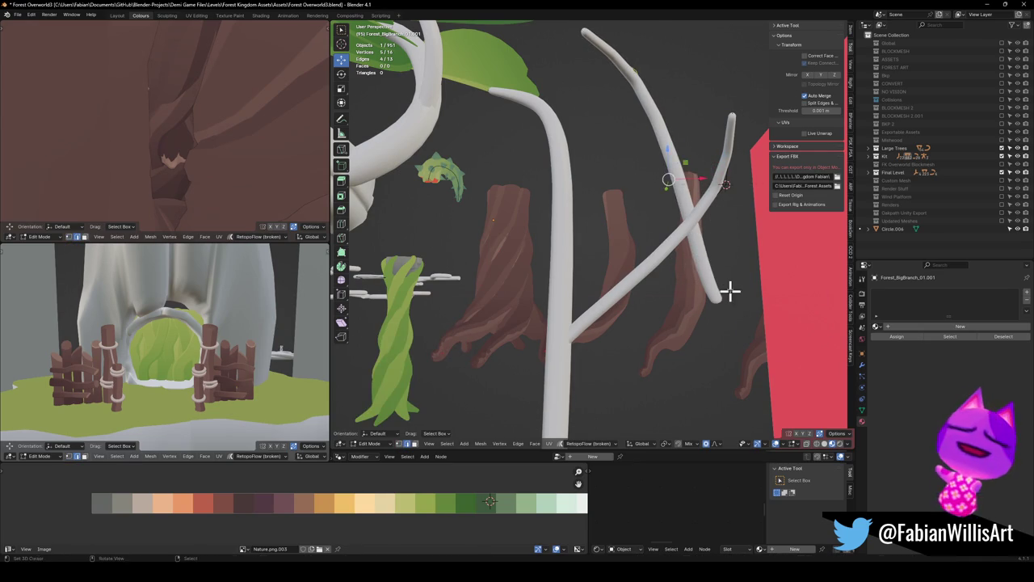
key("g")
left_click(745, 185)
key("s")
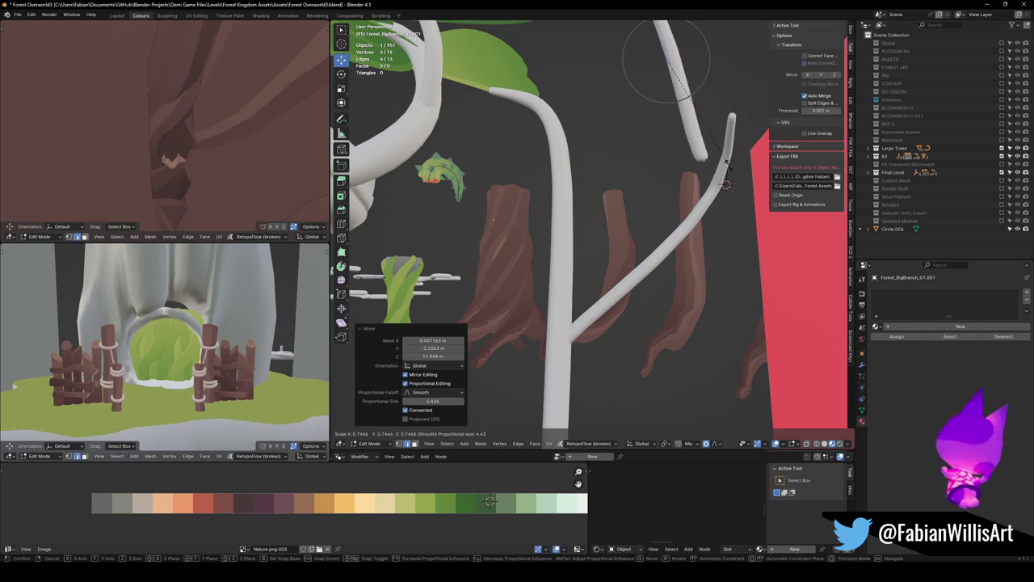
left_click(750, 186)
key("s")
key("Escape")
key("g")
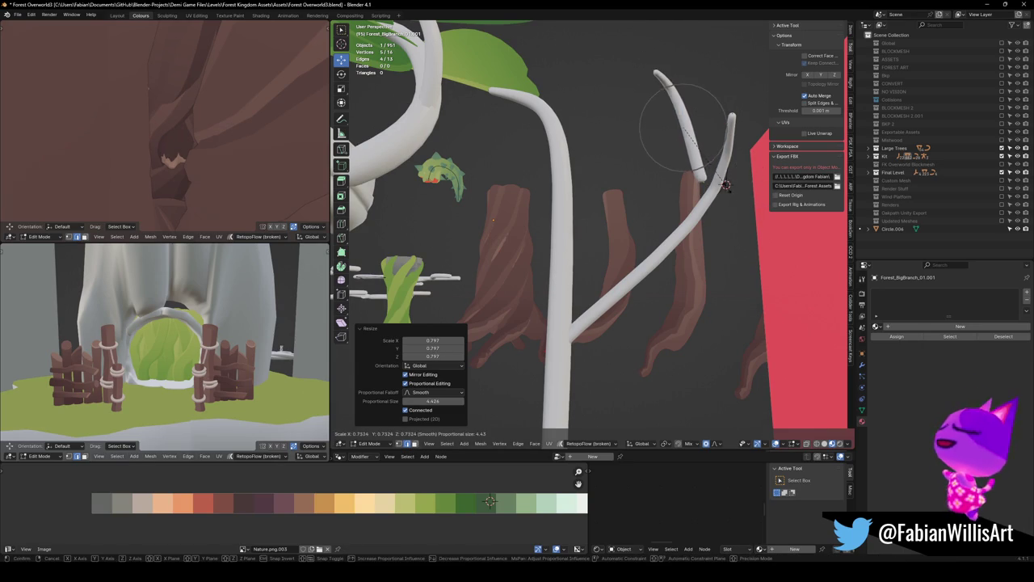
left_click(719, 197)
scroll(716, 196, "up", 5)
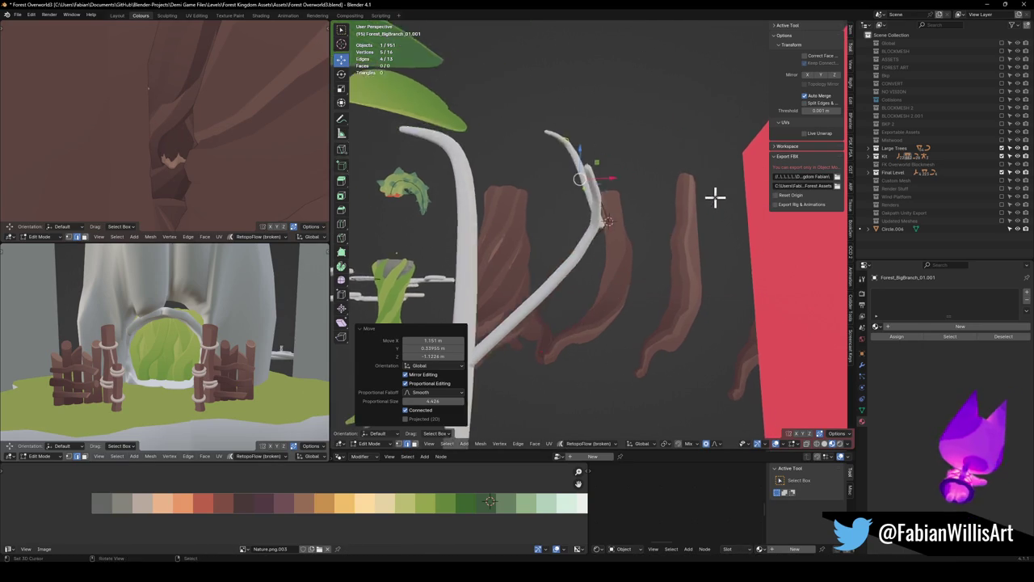
Step: Rotate the limb tip, scale it to 0.805, and move it into place
key("g")
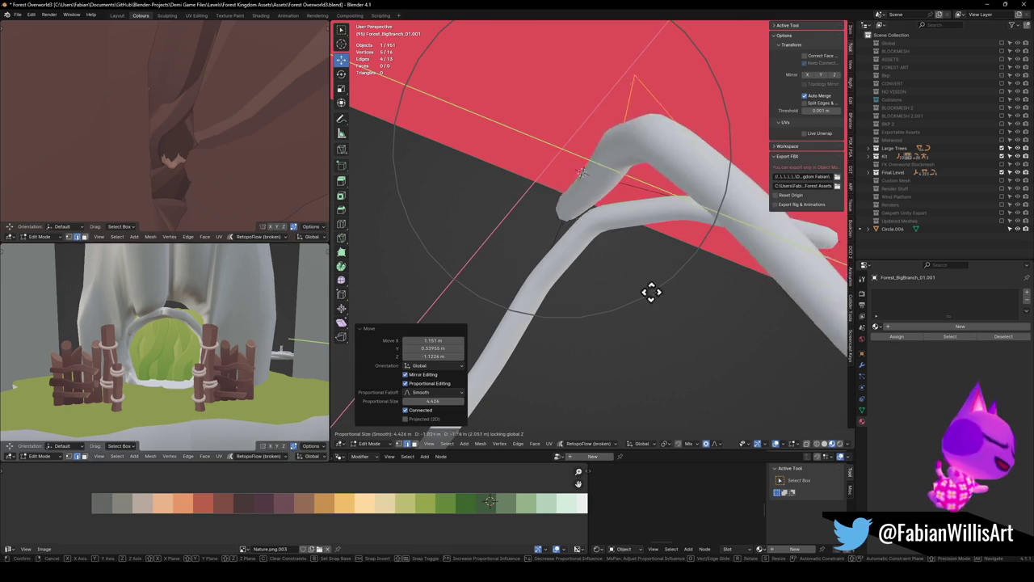
mouse_move(653, 303)
left_mouse_down()
mouse_move(628, 238)
mouse_move(615, 235)
mouse_move(605, 256)
mouse_move(589, 231)
mouse_move(660, 263)
mouse_move(638, 263)
left_mouse_up()
key("r")
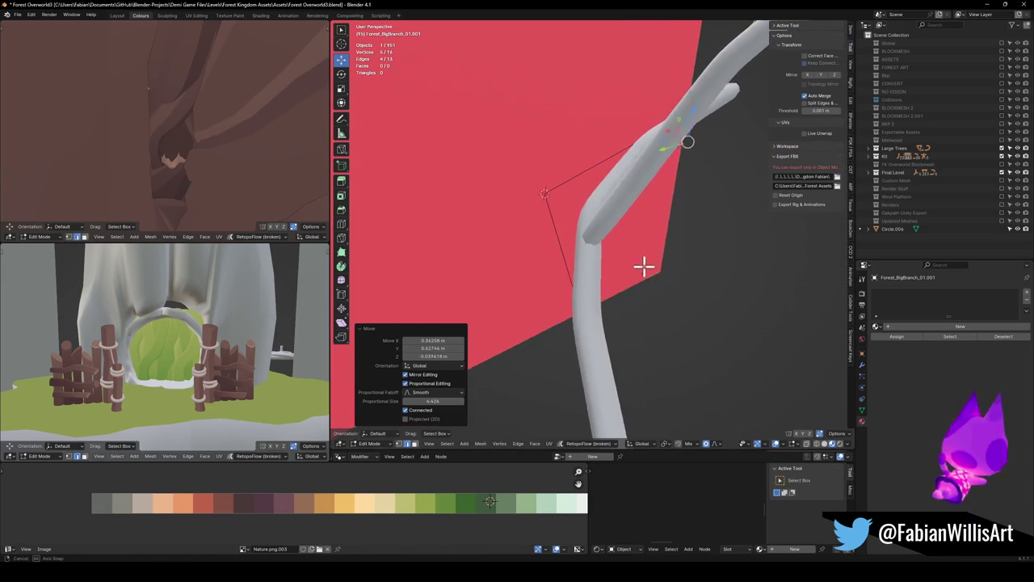
left_click(670, 219)
key("g")
key("s")
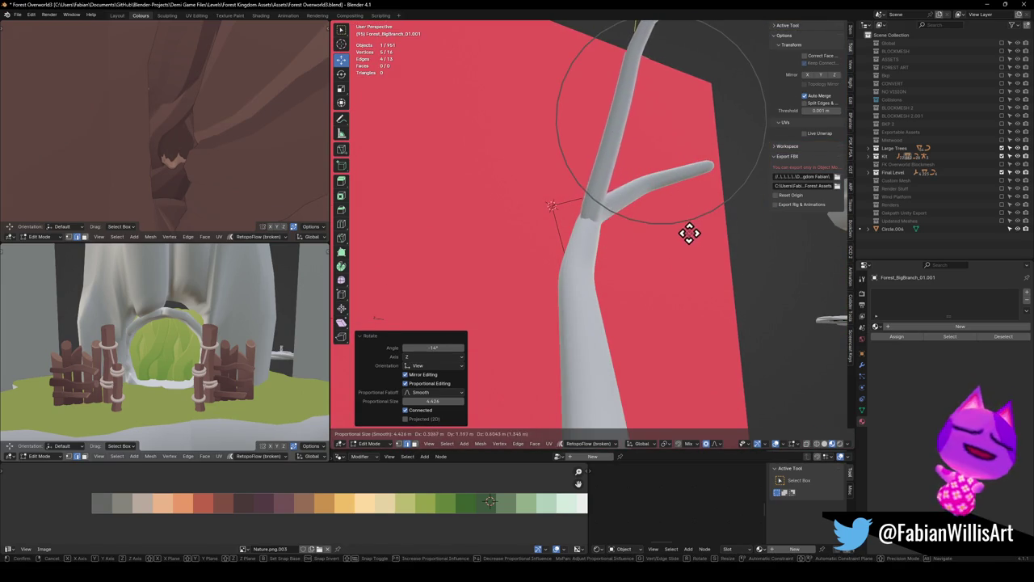
left_click(692, 234)
key("g")
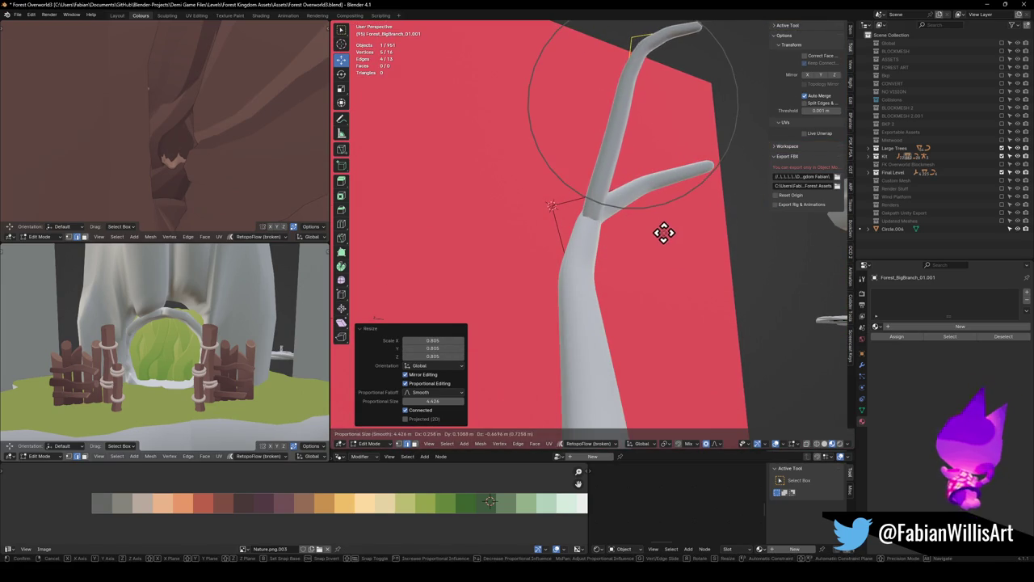
left_click(671, 231)
Step: Enlarge the fork to 1.735 and reposition the branch tip
mouse_move(684, 229)
left_mouse_down()
mouse_move(607, 227)
mouse_move(619, 215)
left_mouse_up()
key("s")
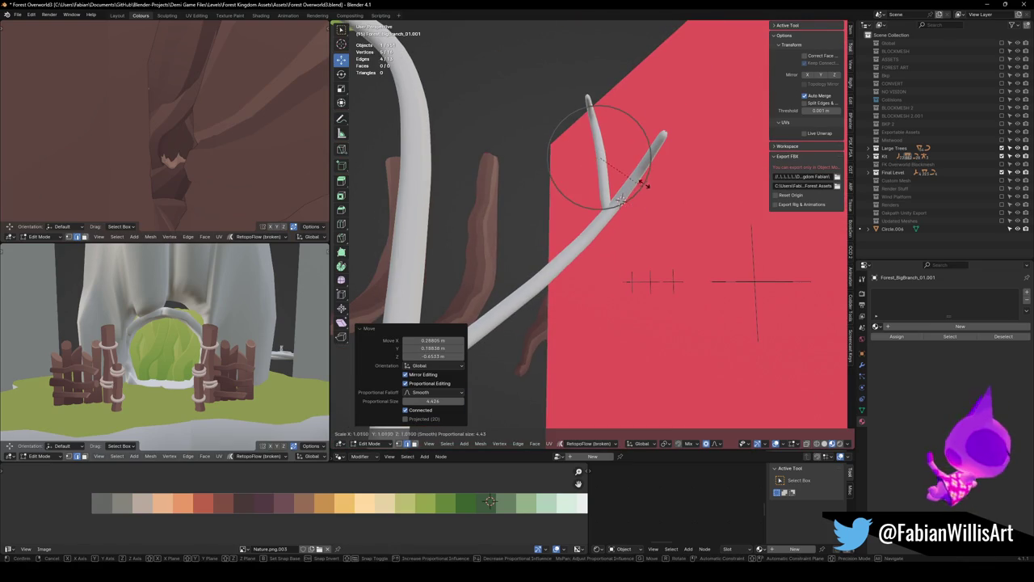
left_click(686, 168)
key("g")
left_click(679, 188)
mouse_move(678, 187)
left_mouse_down()
mouse_move(628, 199)
mouse_move(610, 182)
left_mouse_up()
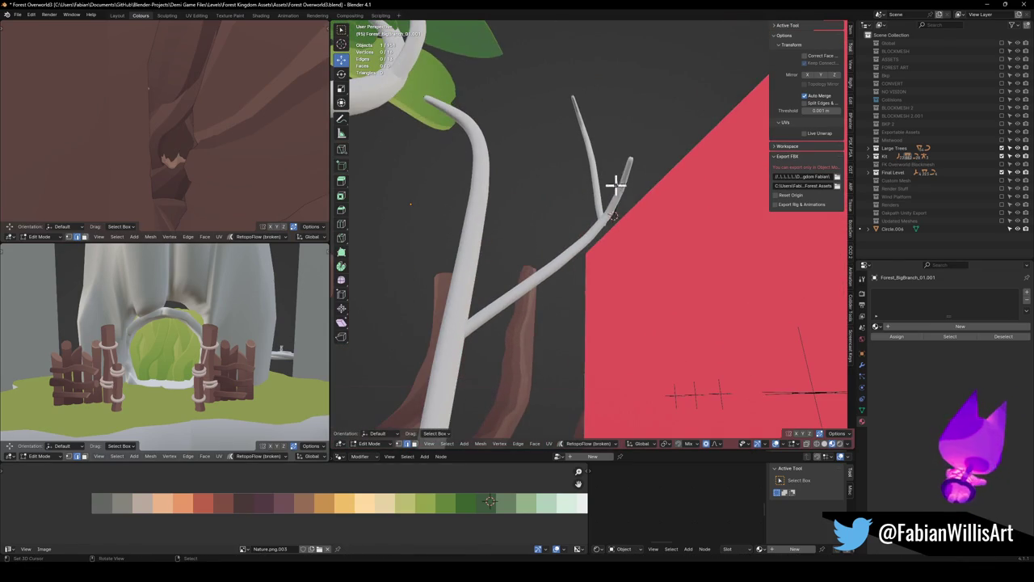
Step: Nudge the twig tip with falloff, then pull it outward and extend it further
key("g")
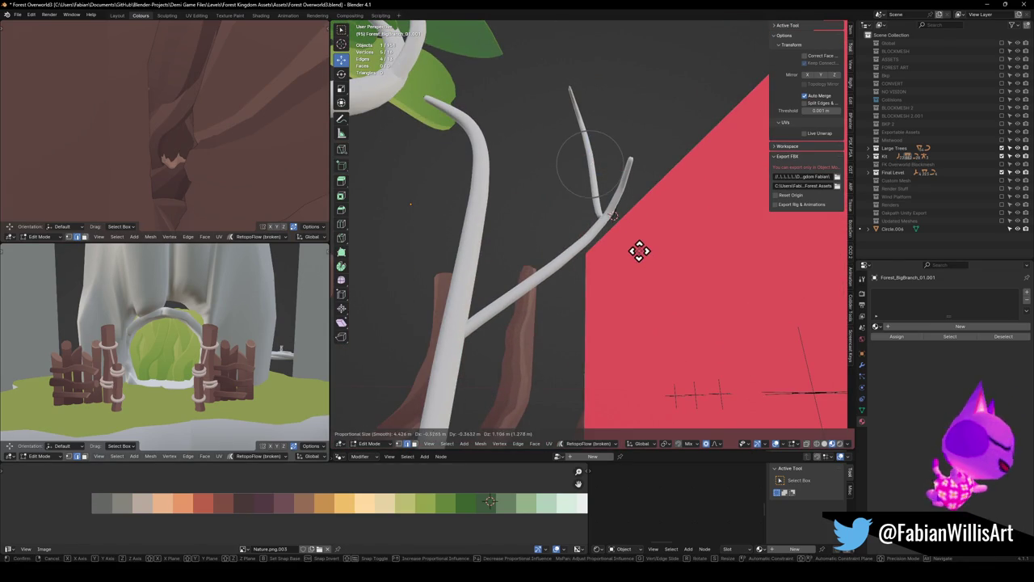
left_click(641, 257)
left_click_drag(642, 257, 623, 189)
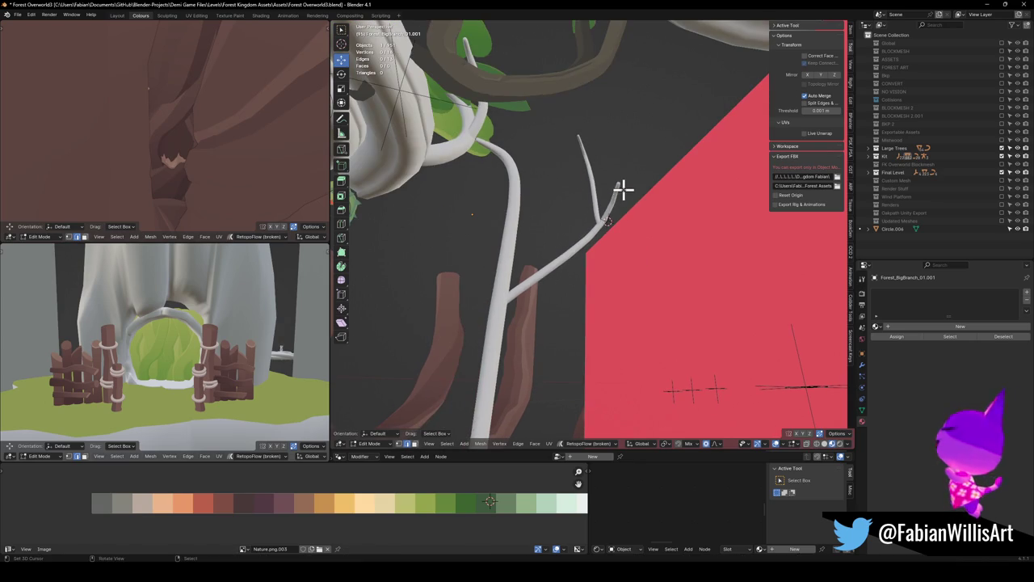
key("g")
left_click(614, 188)
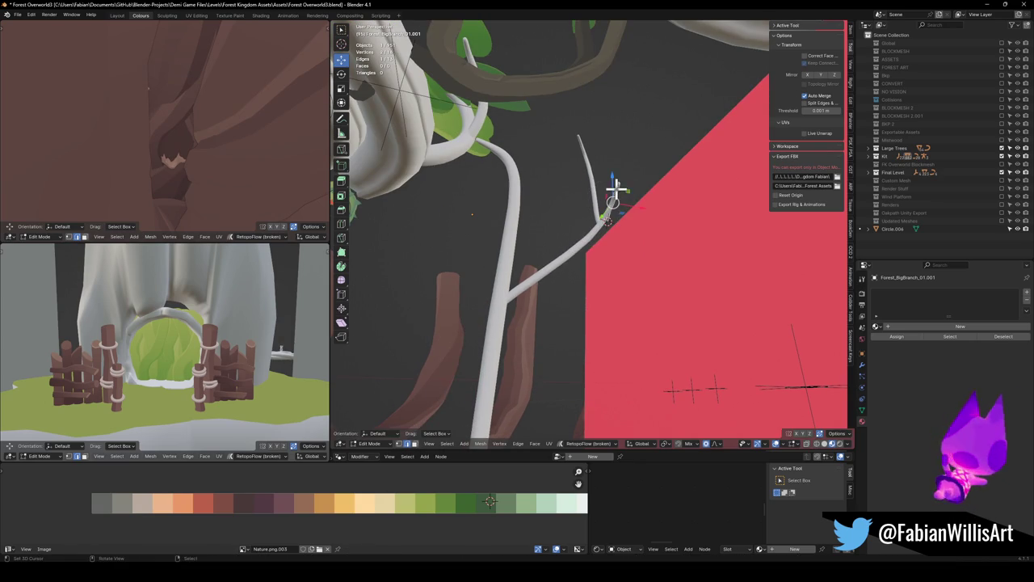
key("g")
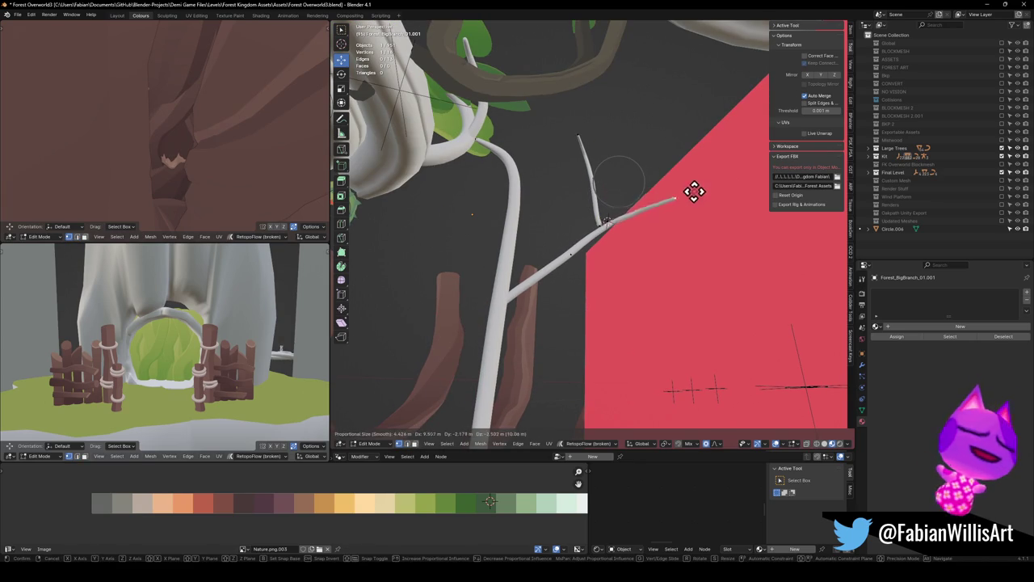
left_click(699, 121)
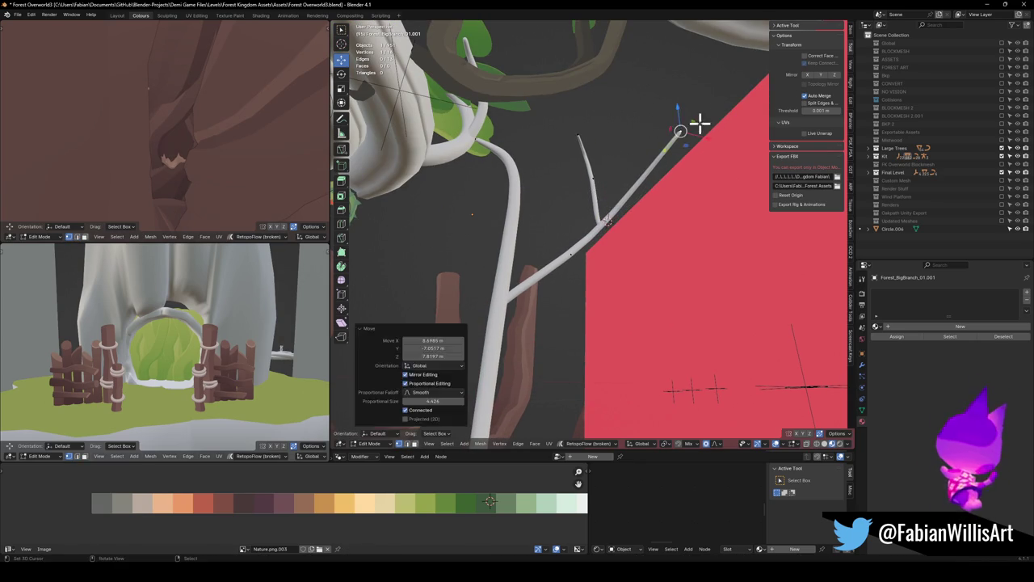
Step: Stretch the twig tips and bend one to the left
key("s")
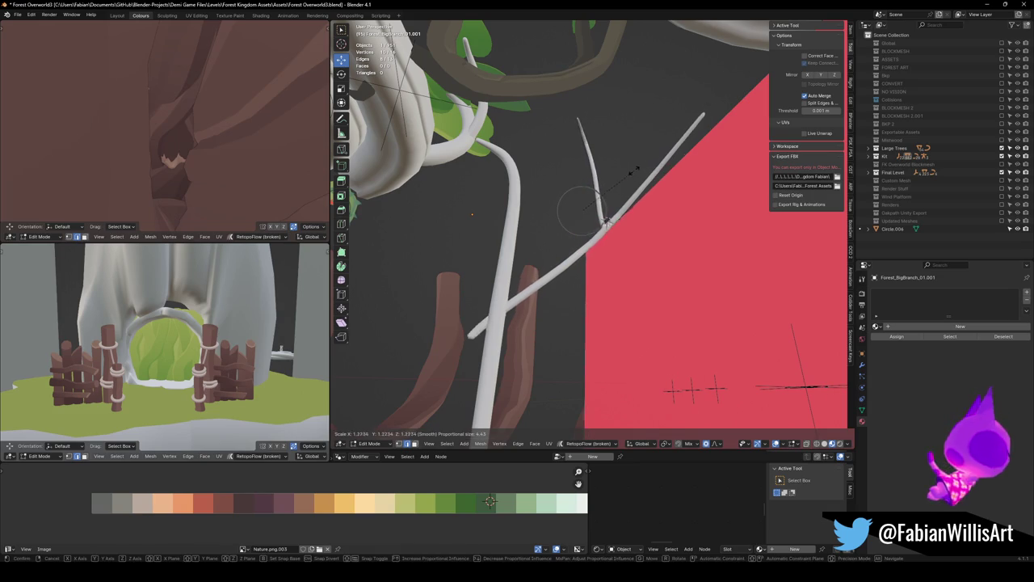
key("Escape")
key("s")
left_click(654, 162)
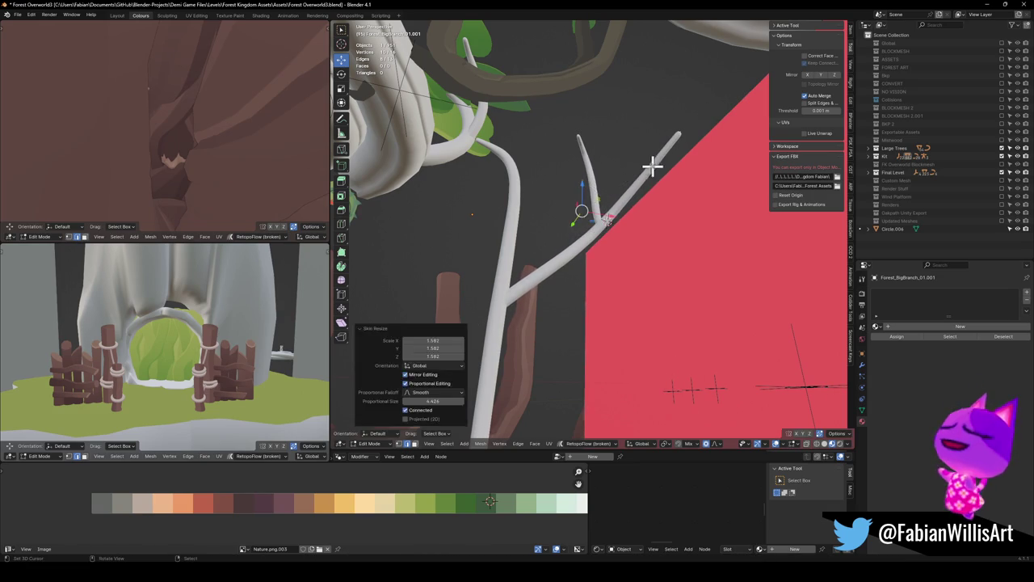
key("g")
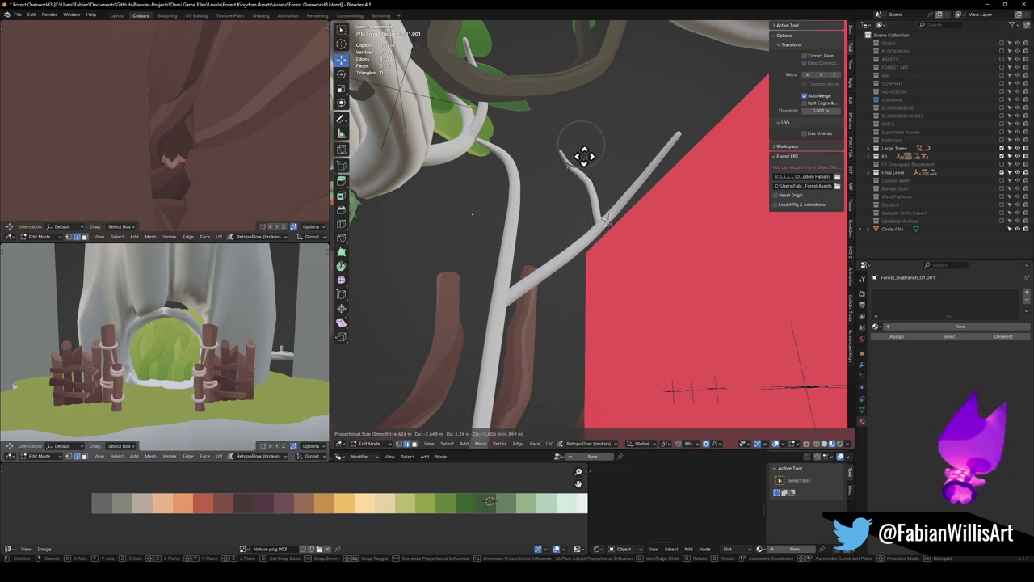
left_click(589, 156)
Step: Rotate the twig tip, including a 31° turn, and reposition it
key("r")
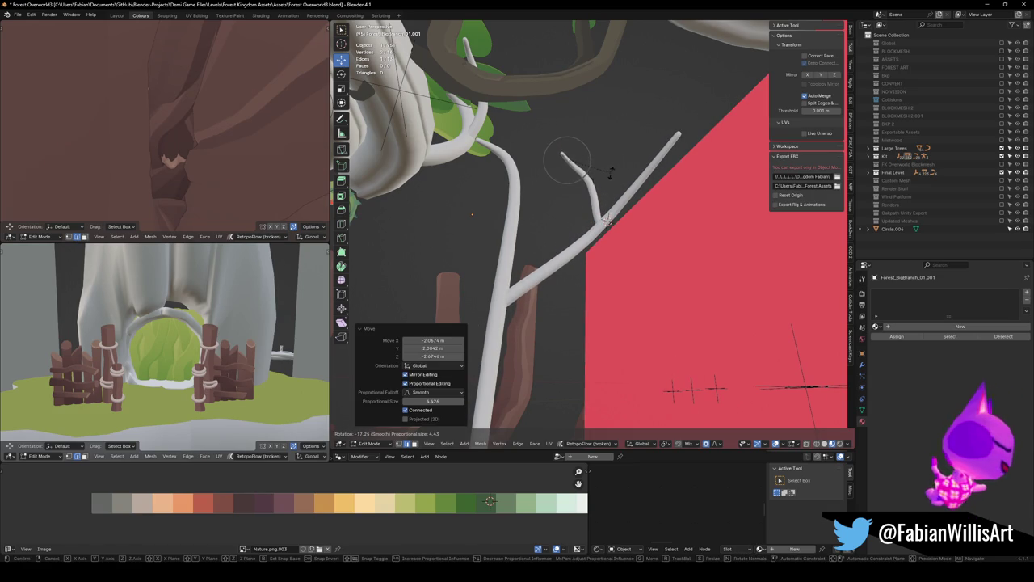
left_click(611, 172)
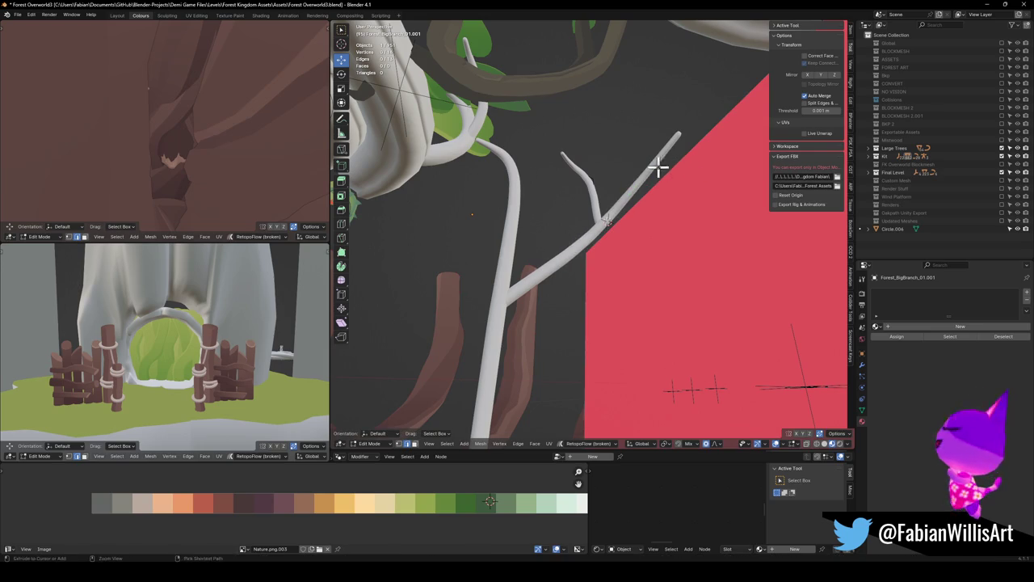
key("r")
left_click(688, 161)
key("g")
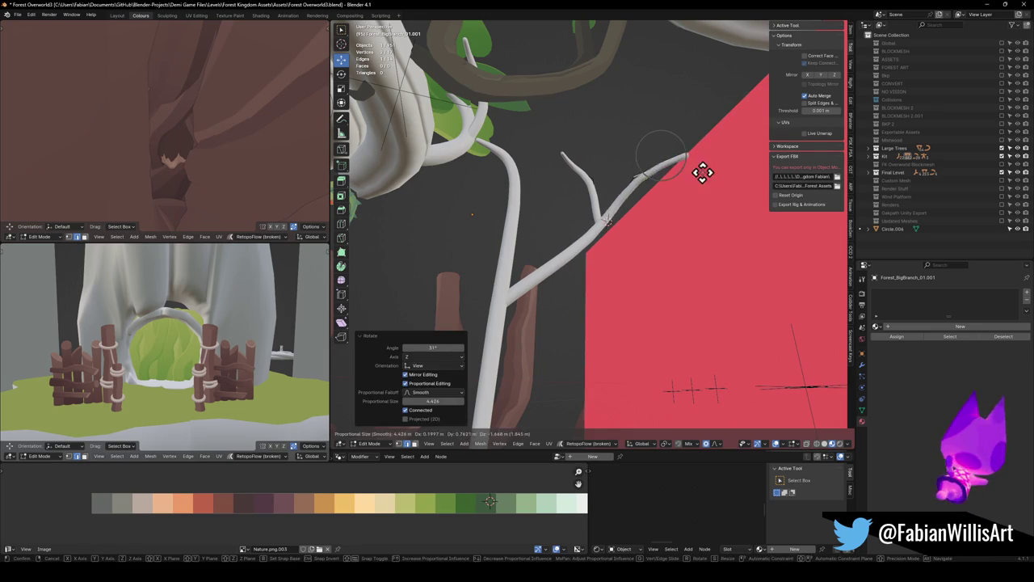
left_click(699, 173)
mouse_move(667, 205)
left_mouse_down()
mouse_move(625, 258)
mouse_move(635, 210)
mouse_move(659, 199)
left_mouse_up()
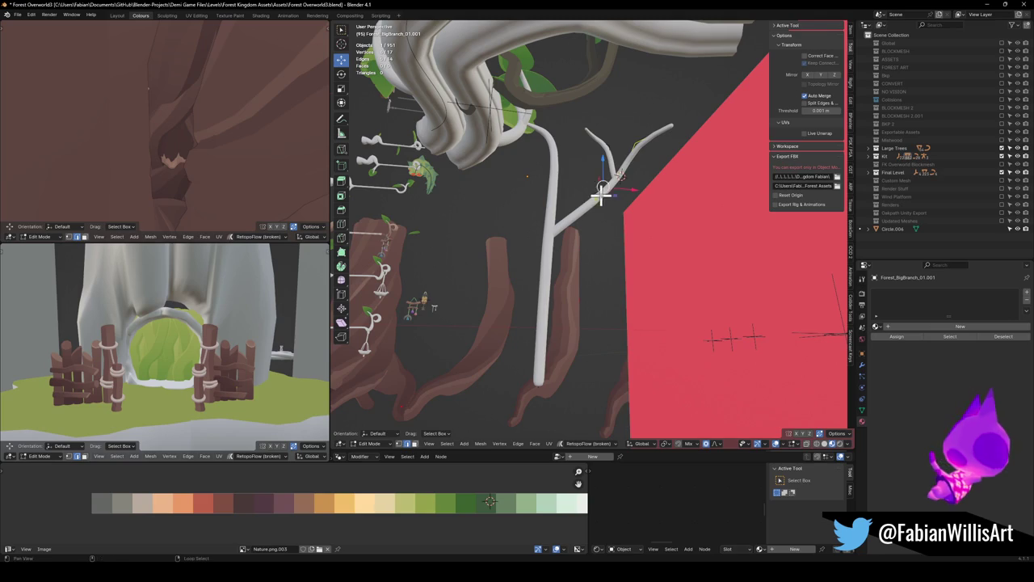
Step: Bend the left side twig, rotating it 9.29° and shifting it to a new position
key("r")
left_click(584, 307)
key("g")
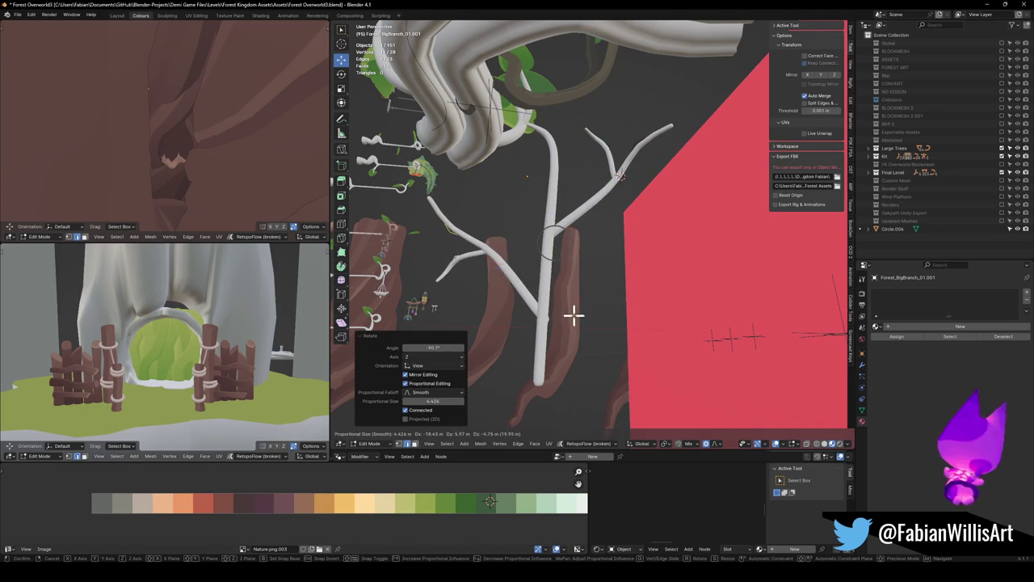
left_click(574, 314)
key("r")
left_click(607, 316)
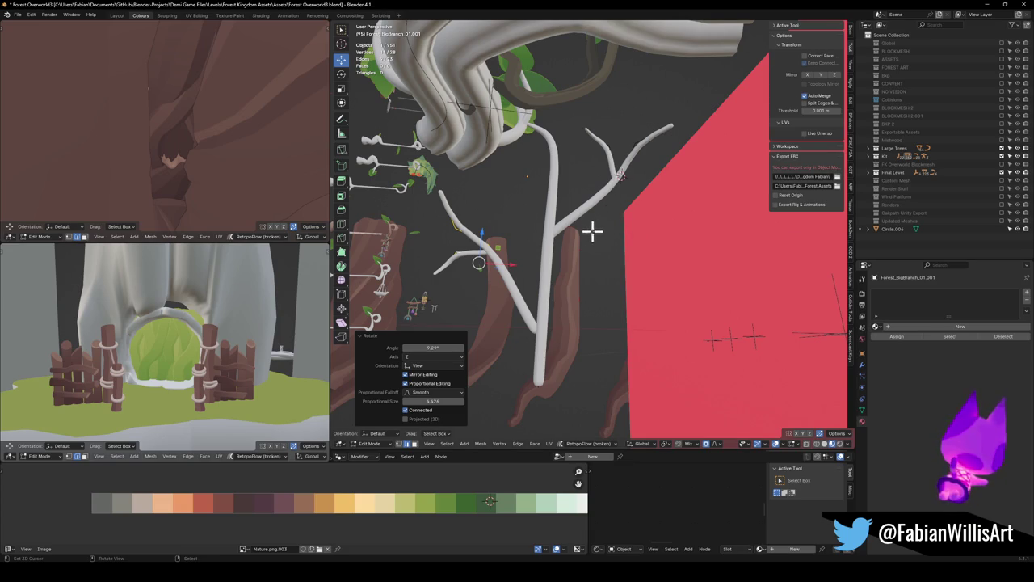
key("g")
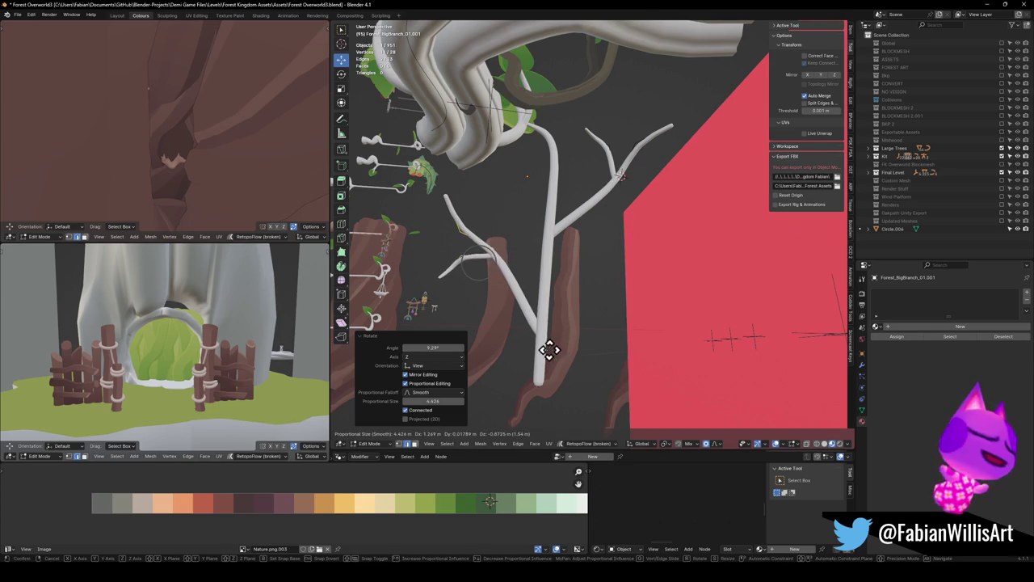
left_click(547, 351)
Step: Swing and reposition the twig further using proportional falloff
mouse_move(533, 323)
left_mouse_down()
mouse_move(574, 301)
mouse_move(549, 307)
mouse_move(615, 291)
left_mouse_up()
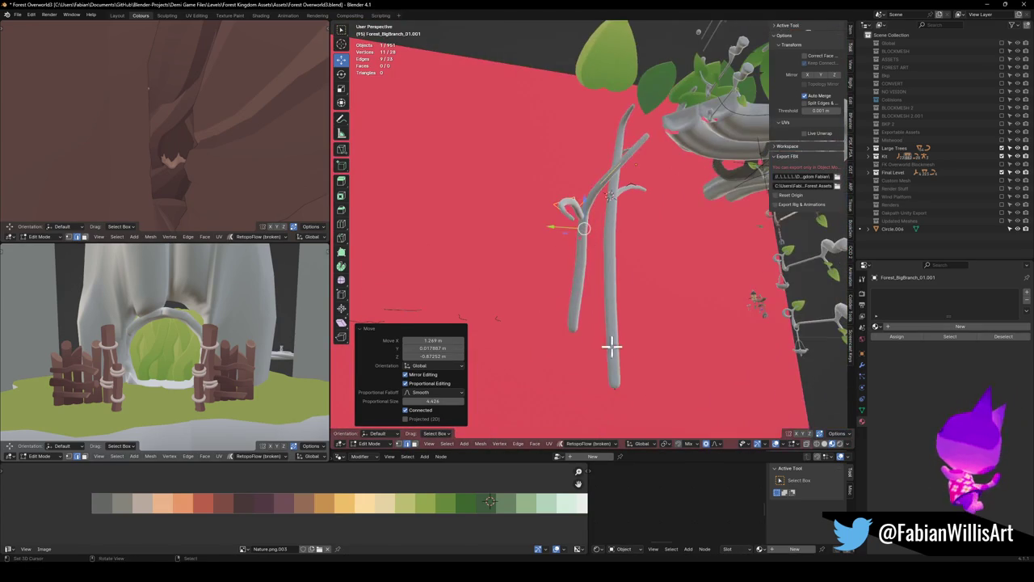
key("r")
left_click(627, 311)
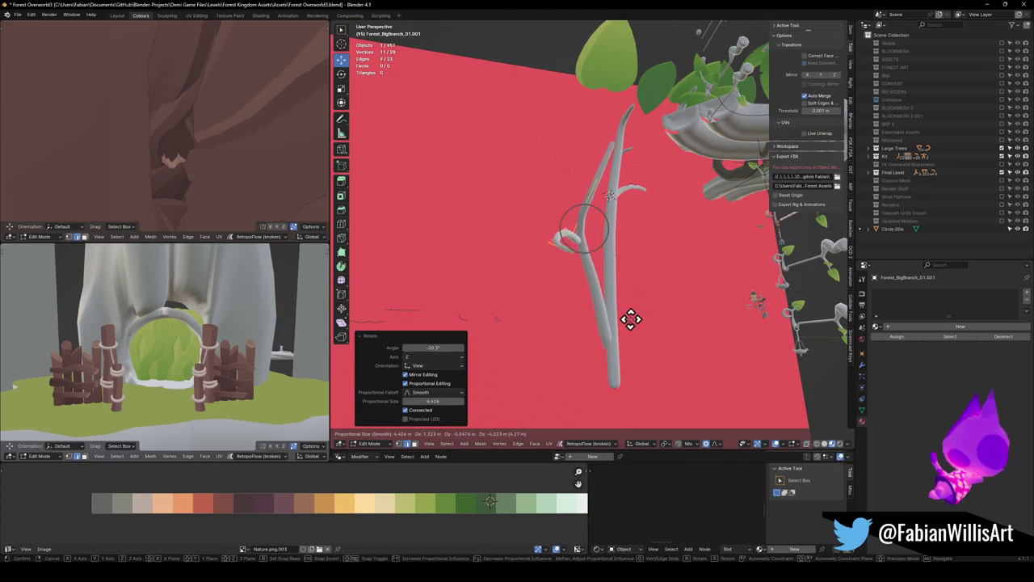
key("g")
mouse_move(633, 316)
left_mouse_down()
mouse_move(590, 300)
mouse_move(602, 311)
mouse_move(568, 334)
mouse_move(609, 370)
left_mouse_up()
left_click(593, 319)
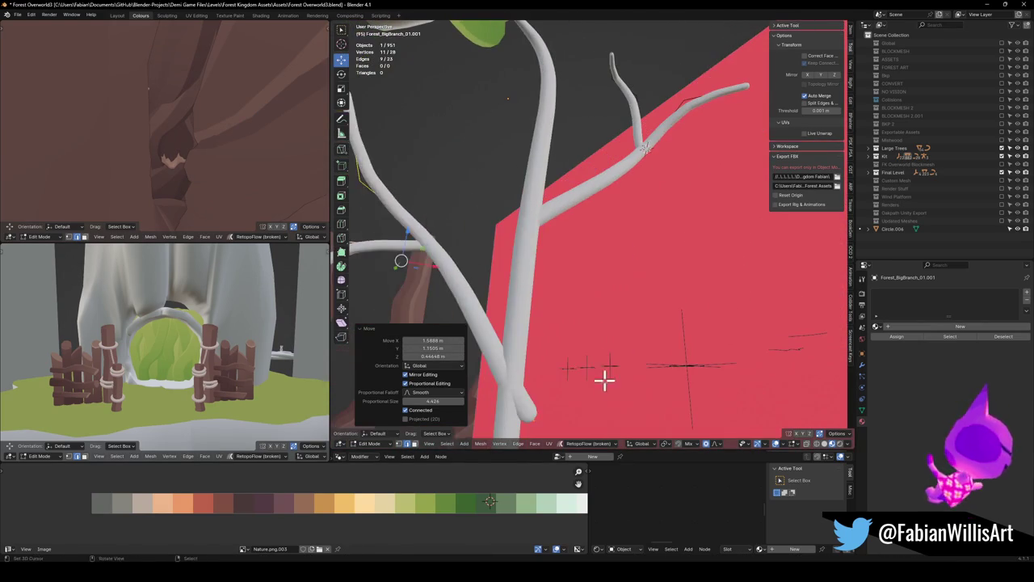
mouse_move(521, 347)
left_mouse_down()
mouse_move(608, 340)
mouse_move(667, 353)
mouse_move(660, 360)
mouse_move(612, 327)
mouse_move(664, 343)
mouse_move(688, 296)
mouse_move(617, 274)
mouse_move(678, 332)
mouse_move(591, 282)
mouse_move(568, 290)
mouse_move(600, 321)
mouse_move(455, 205)
left_mouse_up()
key("g")
left_click(639, 362)
Step: Rotate the twig -23.5° around Z and slide it horizontally into place
key("r")
key("z")
left_click(666, 359)
key("g")
key("shift+z")
left_click(635, 347)
key("g")
key("shift+z")
left_click(634, 330)
Step: Move the branch end, swing it to 72.9° and enlarge it
left_click(586, 298)
left_click(455, 205)
key("g")
left_click(477, 232)
key("r")
left_click(483, 161)
left_click_drag(483, 162, 469, 207)
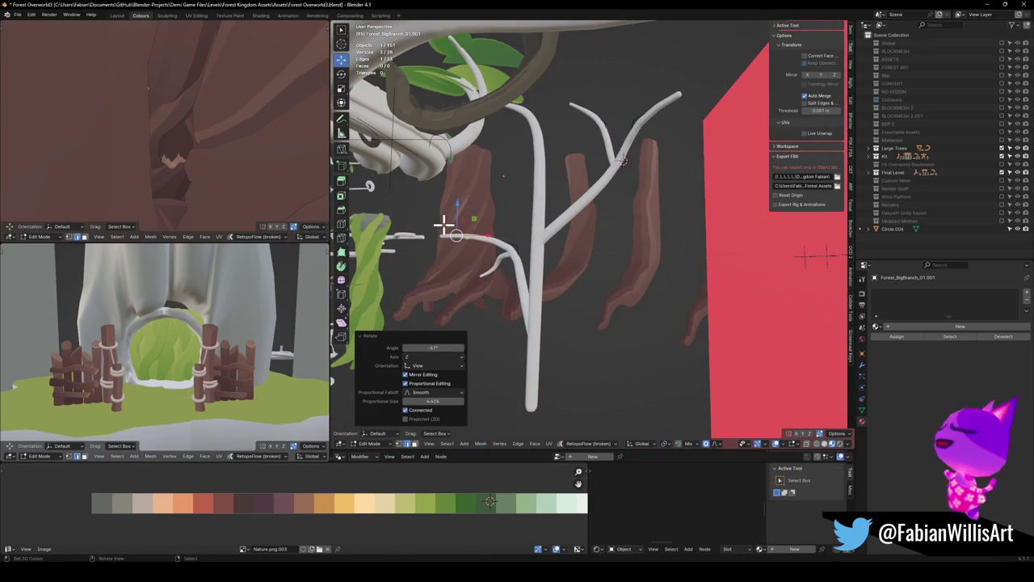
key("r")
left_click(477, 270)
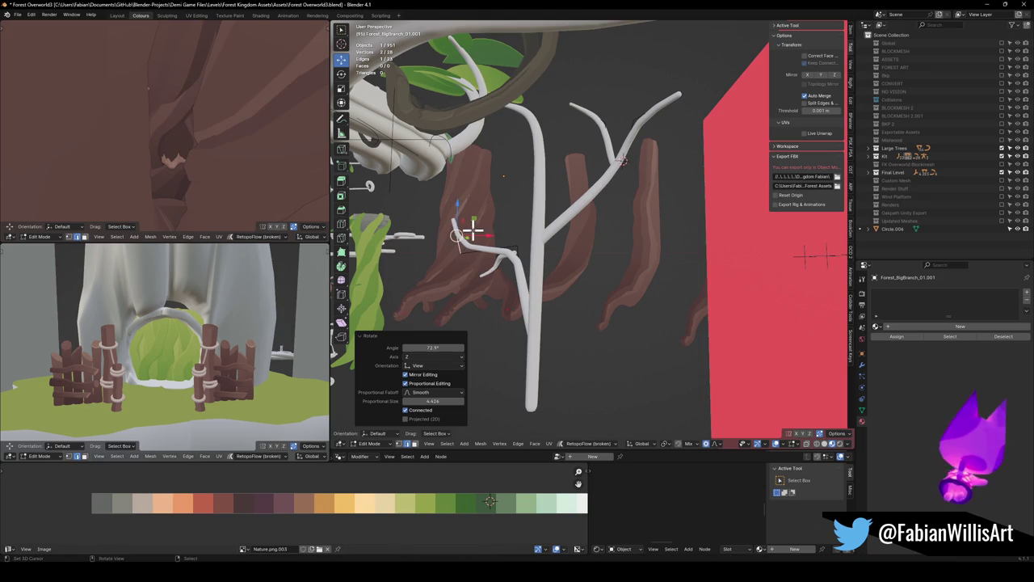
key("s")
left_click(478, 193)
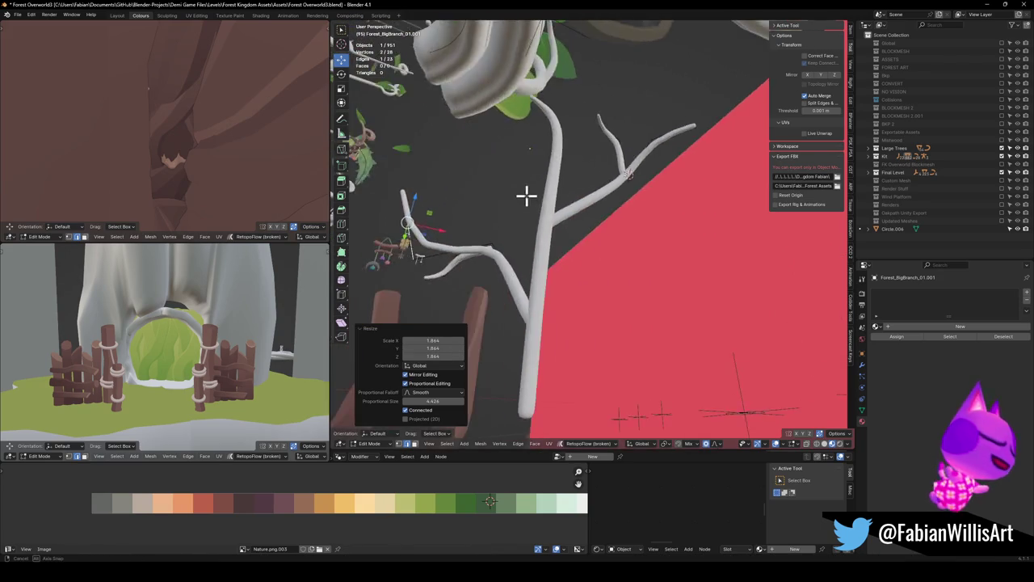
Step: Pick a vertex at the lower twig's fork, start moving it, then clear the selection
left_click(531, 207)
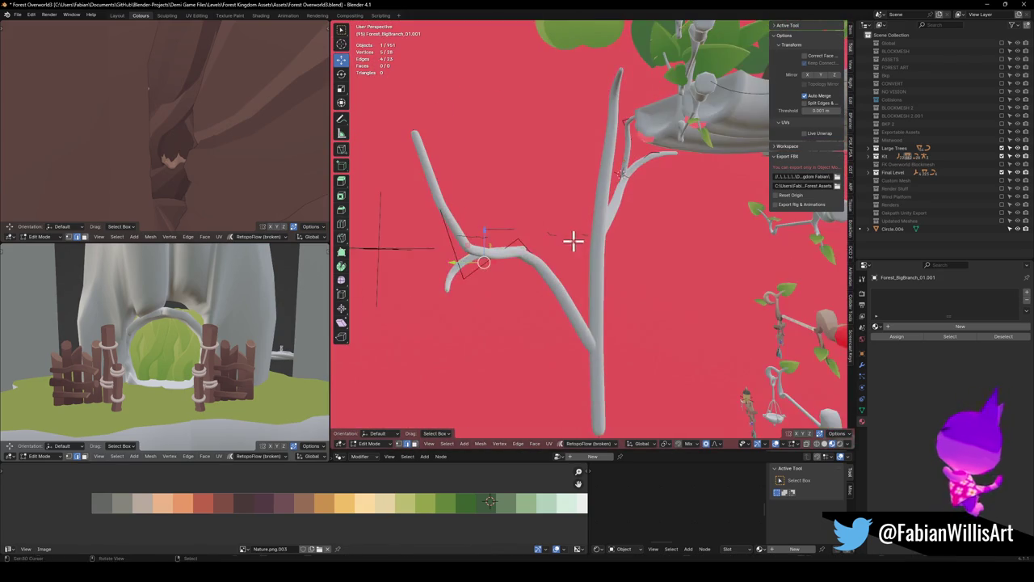
key("g")
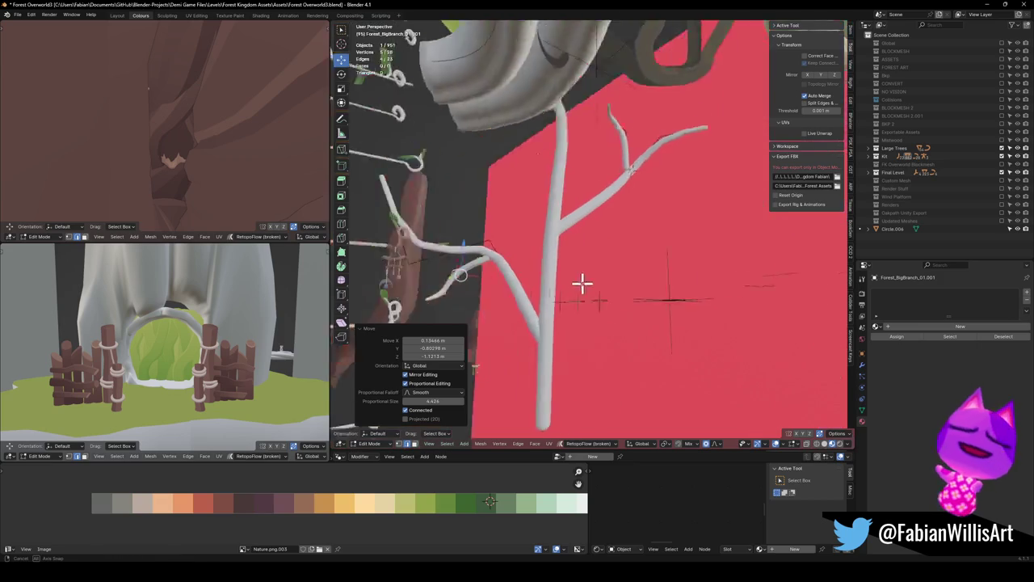
key("alt+a")
left_click_drag(563, 257, 566, 343)
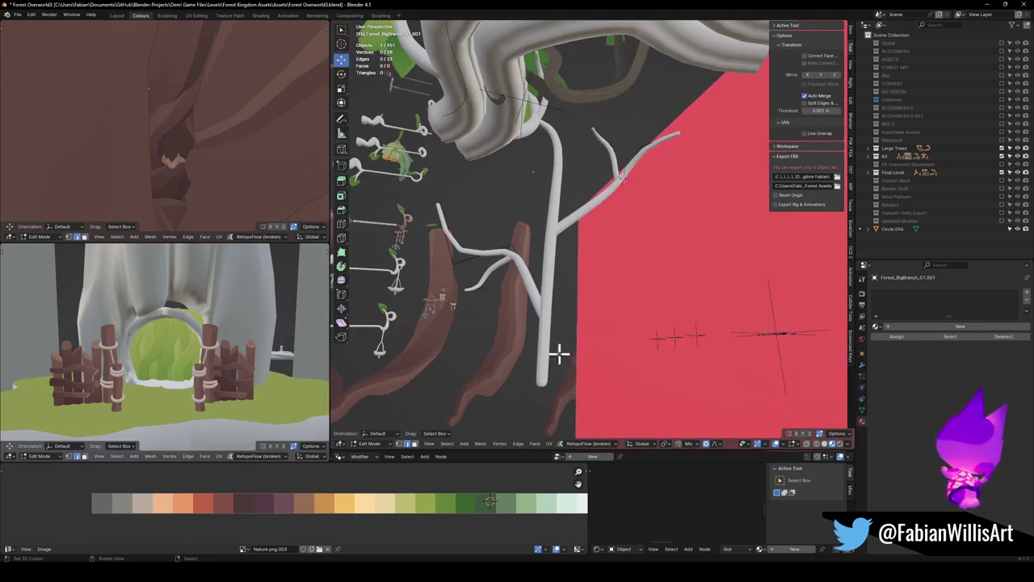
Step: Lower the stem's bottom vertex along Z and extrude two new stem segments
key("g")
key("z")
left_click(573, 296)
left_click_drag(573, 296, 582, 260)
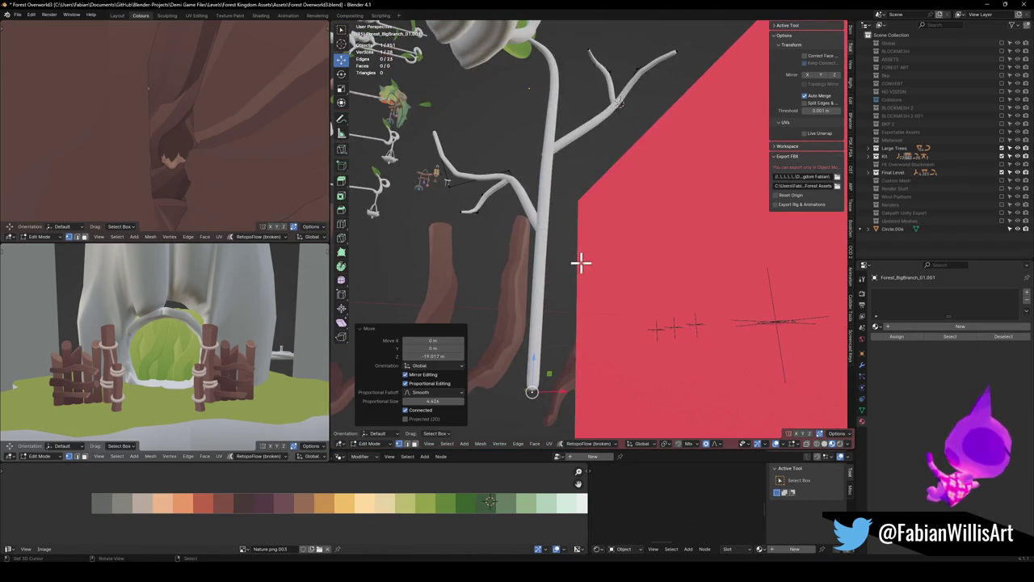
left_click_drag(736, 333, 622, 270)
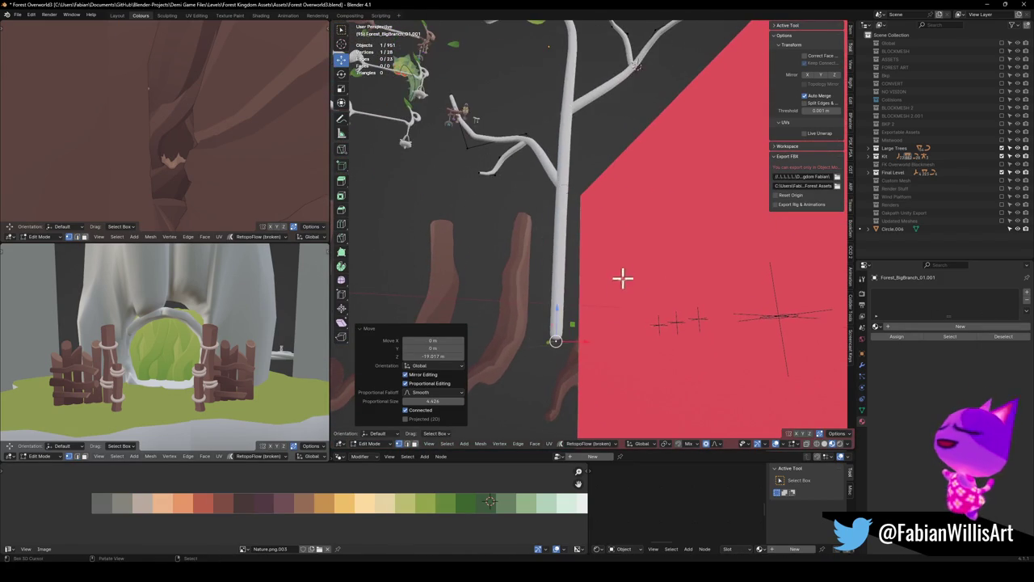
key("e")
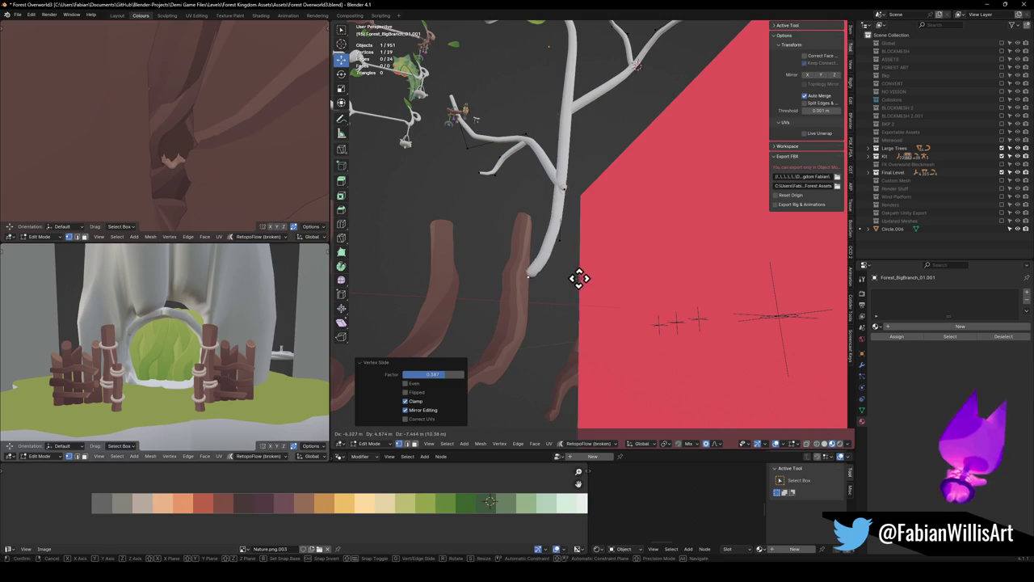
left_click(591, 271)
key("e")
left_click(582, 341)
Step: Reshape the stem with proportional moves and vertex slides so it stands upright
key("g")
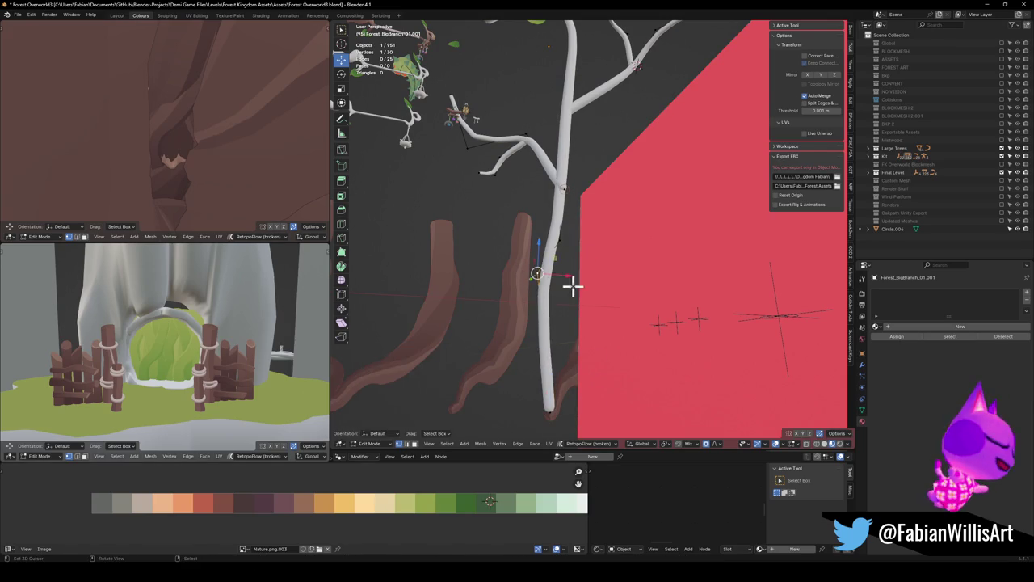
left_click(565, 203)
key("g")
key("g")
left_click(596, 206)
key("g")
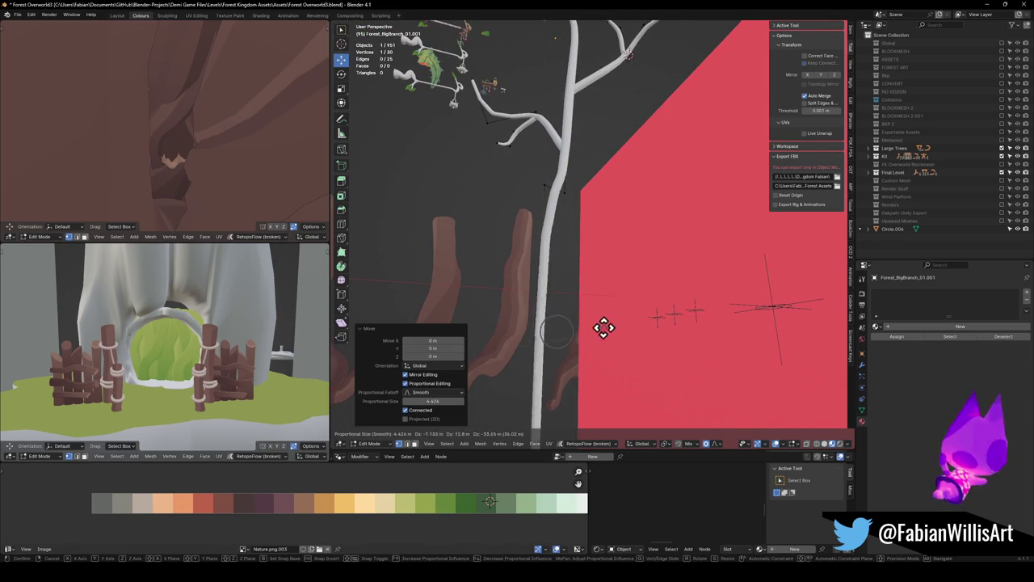
left_click(614, 348)
mouse_move(614, 347)
left_mouse_down()
mouse_move(611, 203)
mouse_move(566, 213)
mouse_move(707, 210)
mouse_move(693, 235)
mouse_move(692, 197)
mouse_move(614, 216)
mouse_move(677, 210)
mouse_move(651, 349)
left_mouse_up()
key("g")
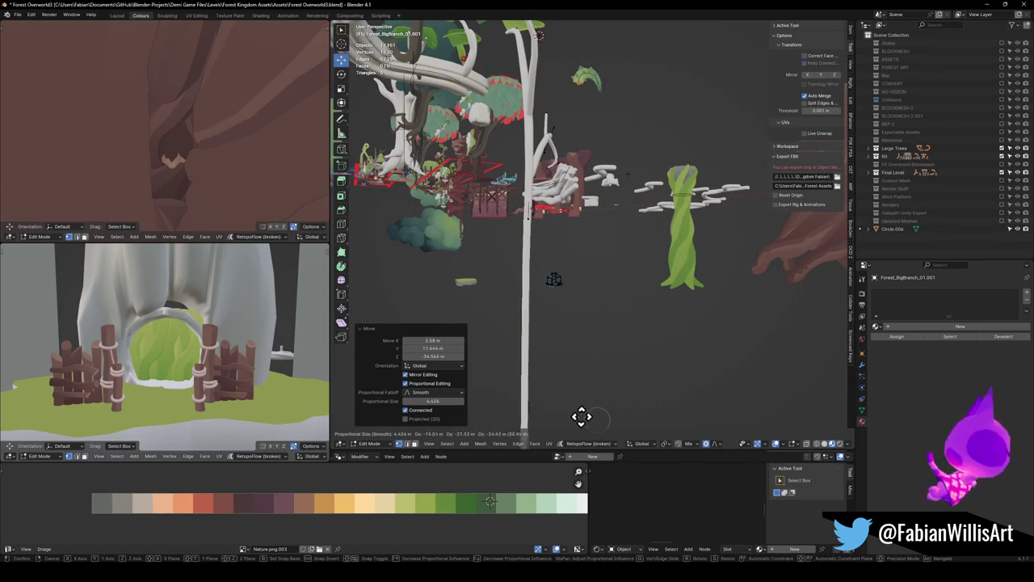
left_click(582, 407)
key("KP_Decimal")
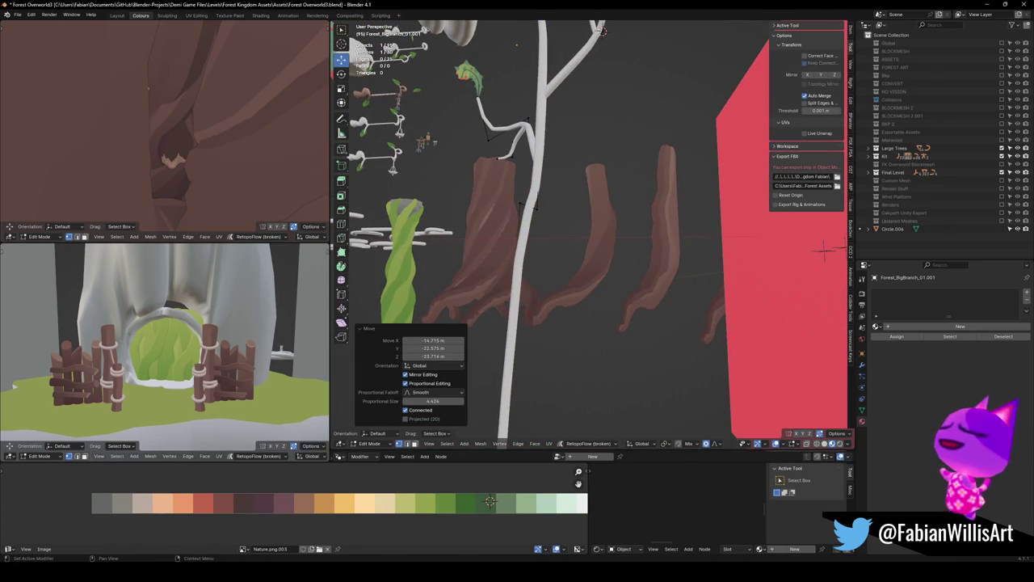
mouse_move(563, 305)
left_mouse_down()
mouse_move(545, 234)
mouse_move(569, 257)
left_mouse_up()
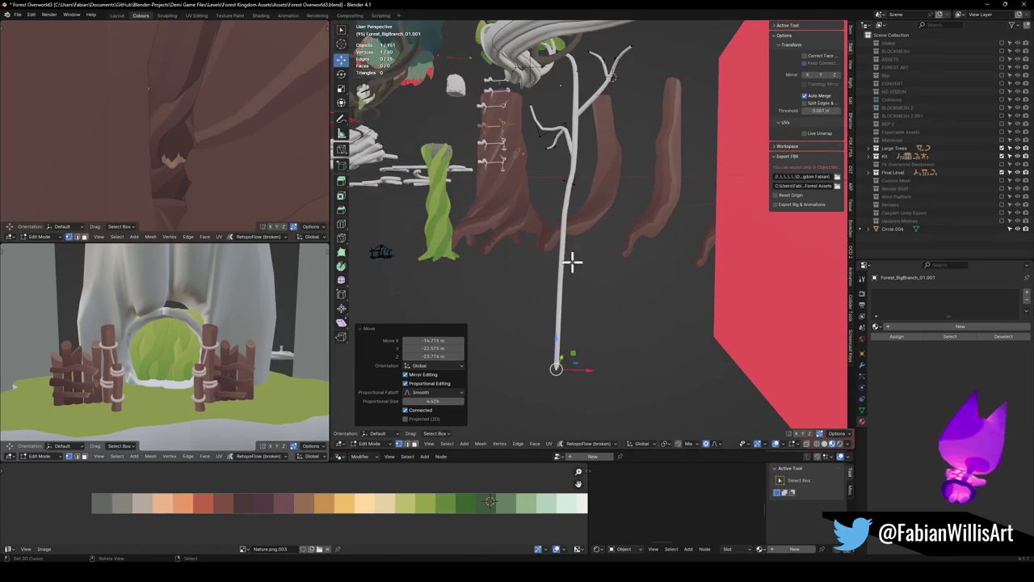
Step: Scale the stem section, slide a stem vertex and discard two trial scalings
key("ctrl+KP_Add")
key("s")
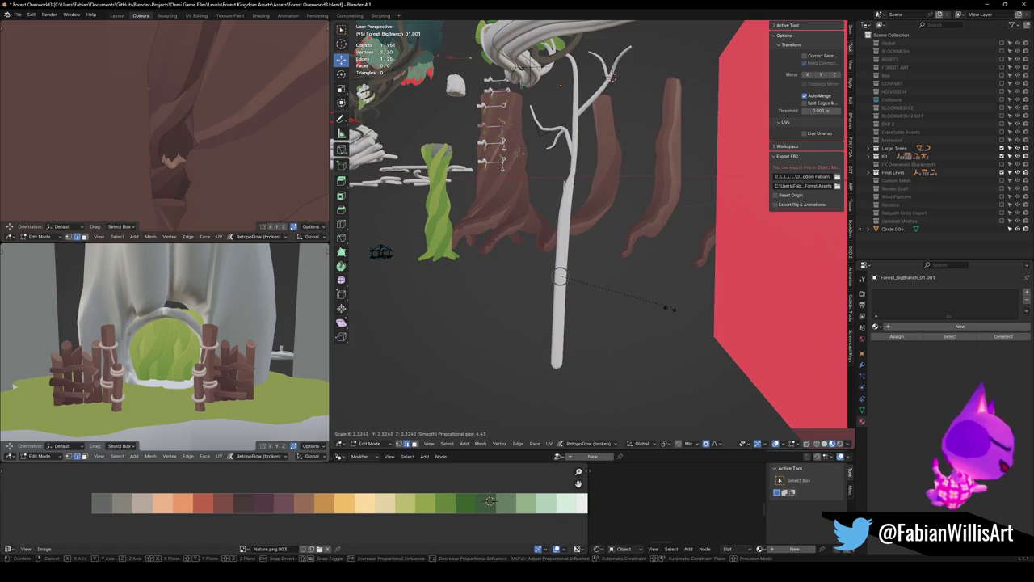
left_click(651, 300)
left_click(572, 182)
right_click(560, 181)
key("g")
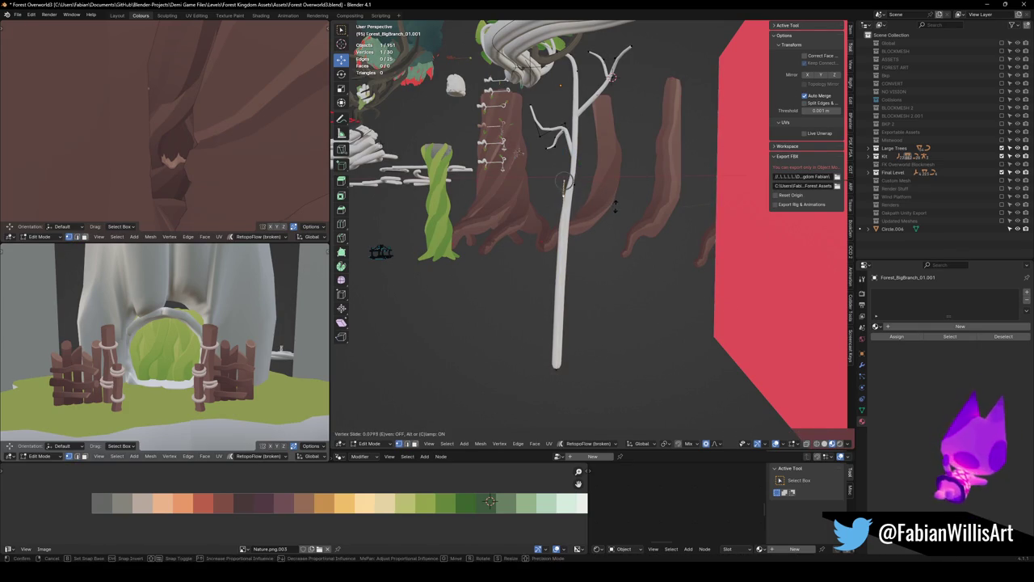
left_click(566, 182)
key("s")
right_click(564, 196)
left_click_drag(564, 196, 717, 202)
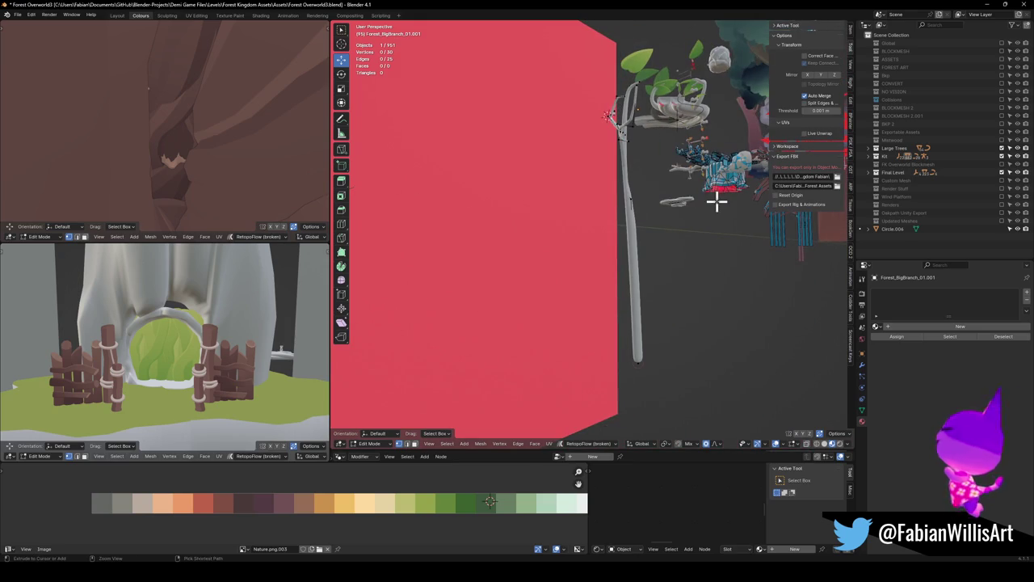
Step: Thin the stem and extrude two more segments downward from its base
key("s")
left_click(671, 191)
key("e")
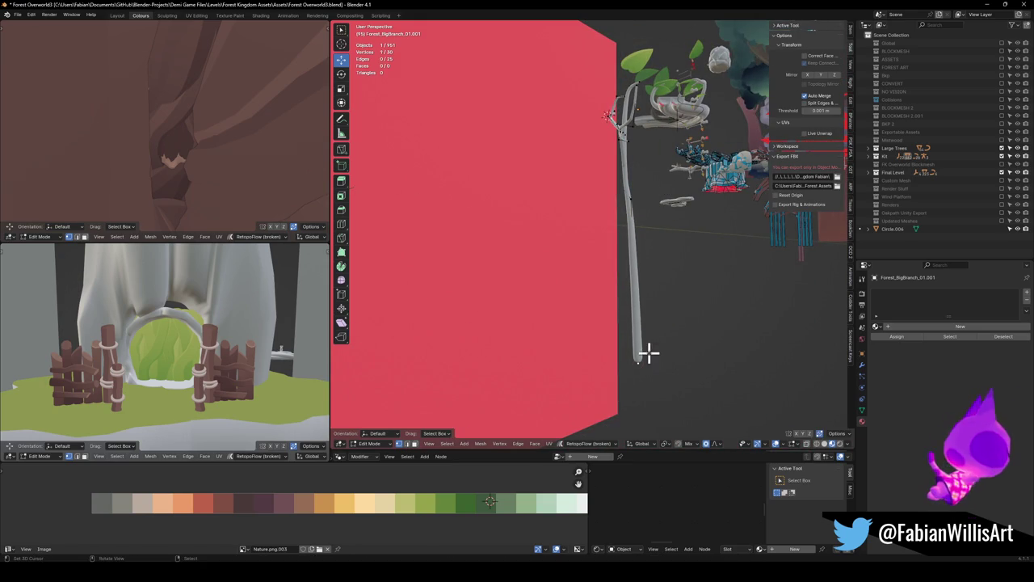
left_click(671, 414)
key("e")
left_click(635, 375)
mouse_move(641, 318)
left_mouse_down()
mouse_move(667, 185)
mouse_move(609, 311)
mouse_move(607, 203)
mouse_move(660, 224)
mouse_move(561, 222)
mouse_move(619, 241)
mouse_move(653, 237)
left_mouse_up()
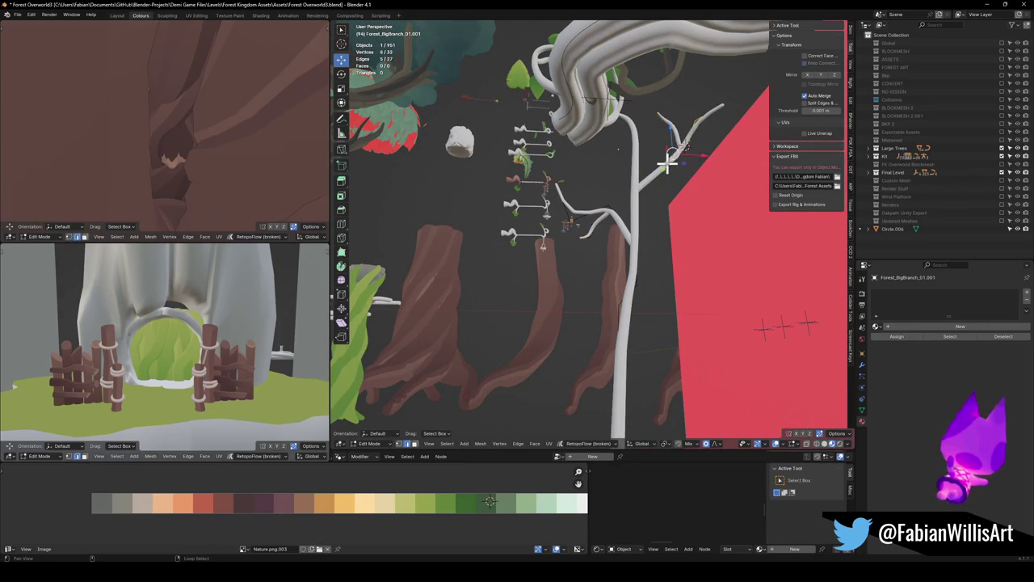
Step: Duplicate the twig section, then rotate the copy and move it horizontally
key("l")
key("shift+d")
left_click(677, 296)
left_click_drag(687, 279, 647, 299)
key("r")
left_click(650, 299)
key("g")
key("shift+z")
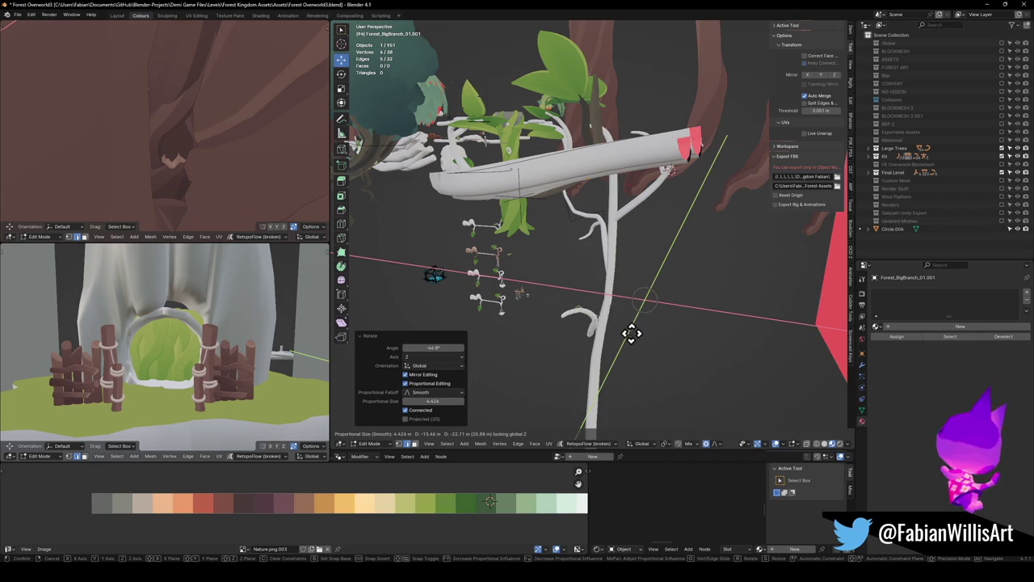
left_click(639, 333)
Step: Nudge and tilt the twig copy into its final spot on the branch
mouse_move(628, 247)
left_mouse_down()
mouse_move(582, 240)
mouse_move(669, 303)
mouse_move(684, 268)
mouse_move(704, 272)
mouse_move(676, 291)
mouse_move(707, 314)
left_mouse_up()
key("g")
left_click(653, 289)
key("r")
key("g")
left_click(660, 282)
key("g")
left_click(666, 263)
mouse_move(665, 263)
left_mouse_down()
mouse_move(628, 277)
mouse_move(712, 273)
mouse_move(596, 274)
mouse_move(612, 231)
mouse_move(473, 299)
mouse_move(573, 143)
left_mouse_up()
Step: Save Forest Overworld3.blend, return to Object Mode and focus on a leaf
key("ctrl+s")
key("Tab")
left_click(566, 125)
key("KP_Decimal")
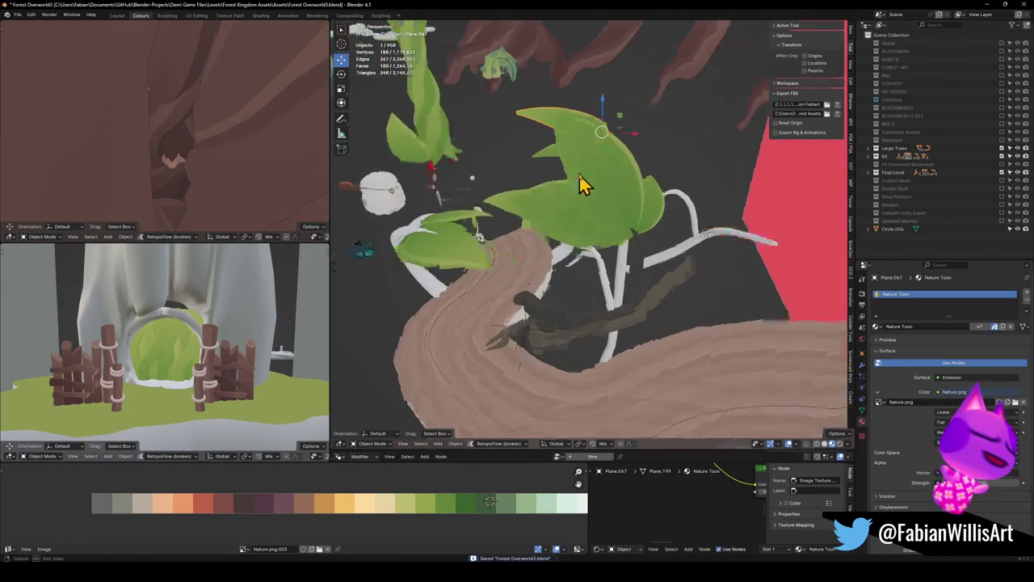
Step: Duplicate a leaf by the path, place it beside the white branch and clear its rotation
scroll(628, 196, "down", 3)
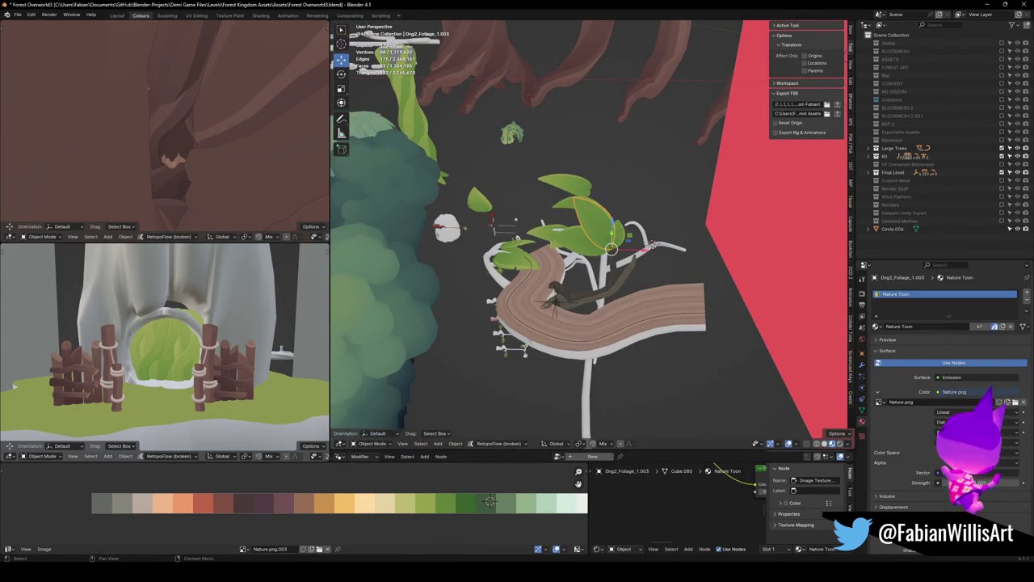
scroll(577, 248, "up", 8)
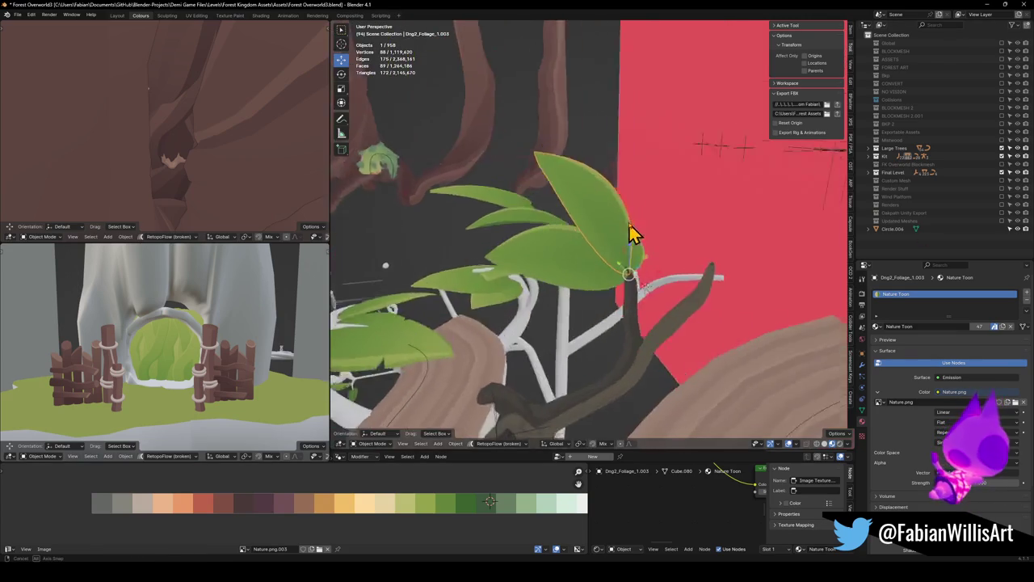
mouse_move(701, 199)
left_mouse_down()
mouse_move(573, 295)
mouse_move(529, 261)
mouse_move(502, 292)
mouse_move(628, 203)
mouse_move(628, 245)
mouse_move(657, 246)
left_mouse_up()
left_click(502, 292)
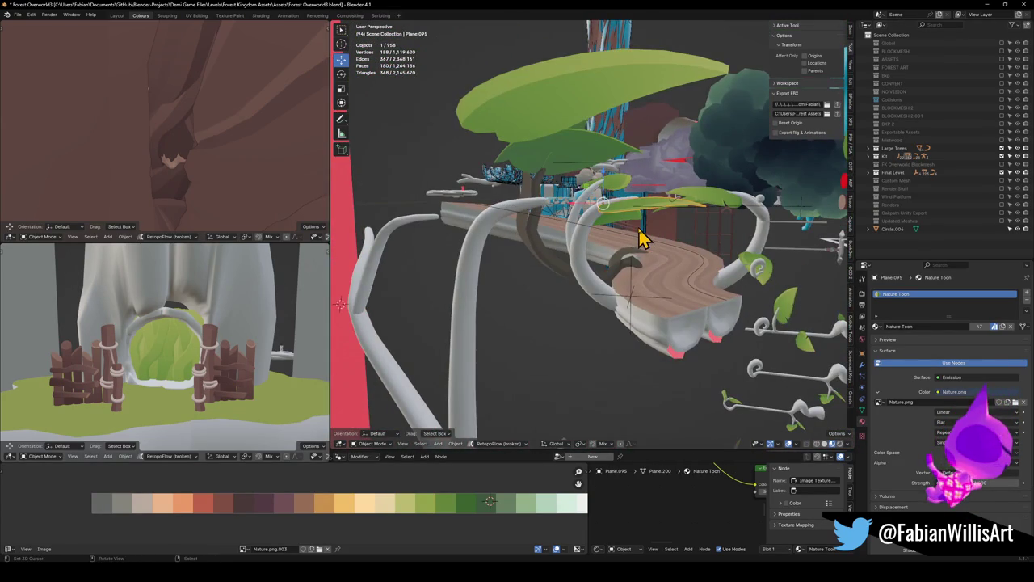
mouse_move(647, 216)
left_mouse_down()
mouse_move(591, 291)
mouse_move(619, 219)
mouse_move(638, 229)
left_mouse_up()
key("shift+d")
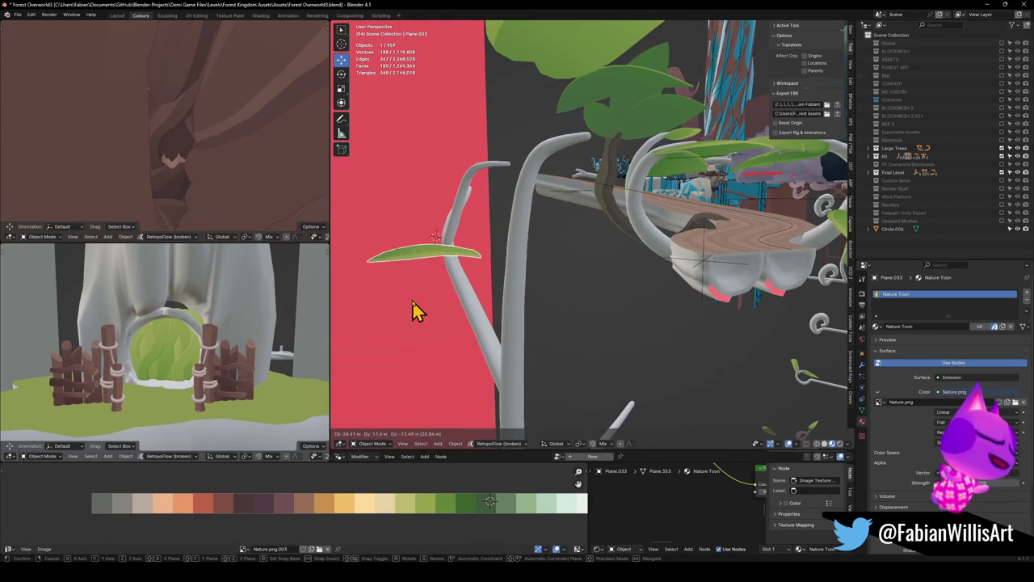
left_click(412, 311)
key("alt+r")
mouse_move(473, 293)
left_mouse_down()
mouse_move(526, 286)
mouse_move(469, 256)
mouse_move(548, 237)
mouse_move(566, 267)
left_mouse_up()
Step: Add a Mirror modifier to the leaf copy, mirroring along Y as well
key("q")
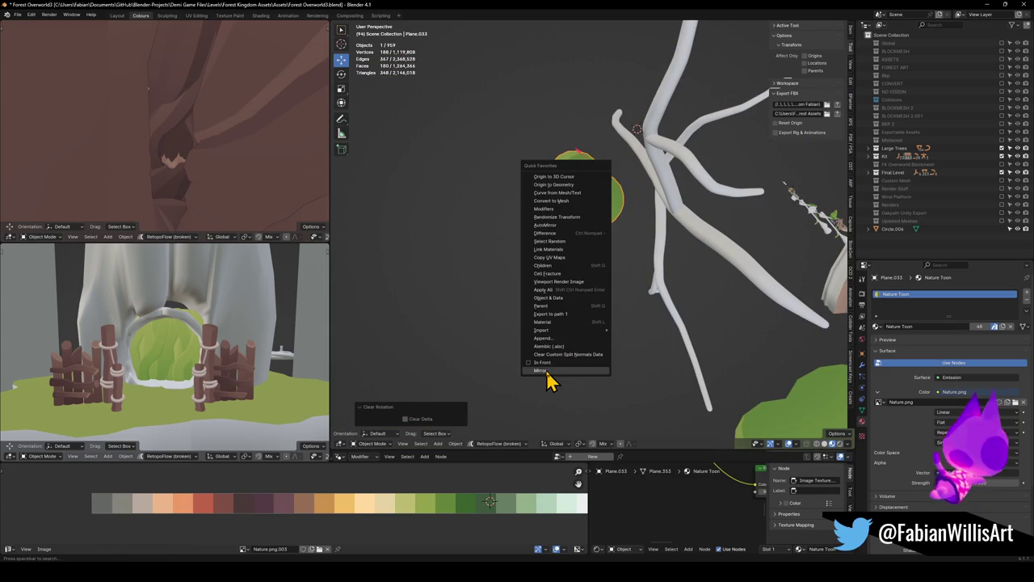
left_click(543, 370)
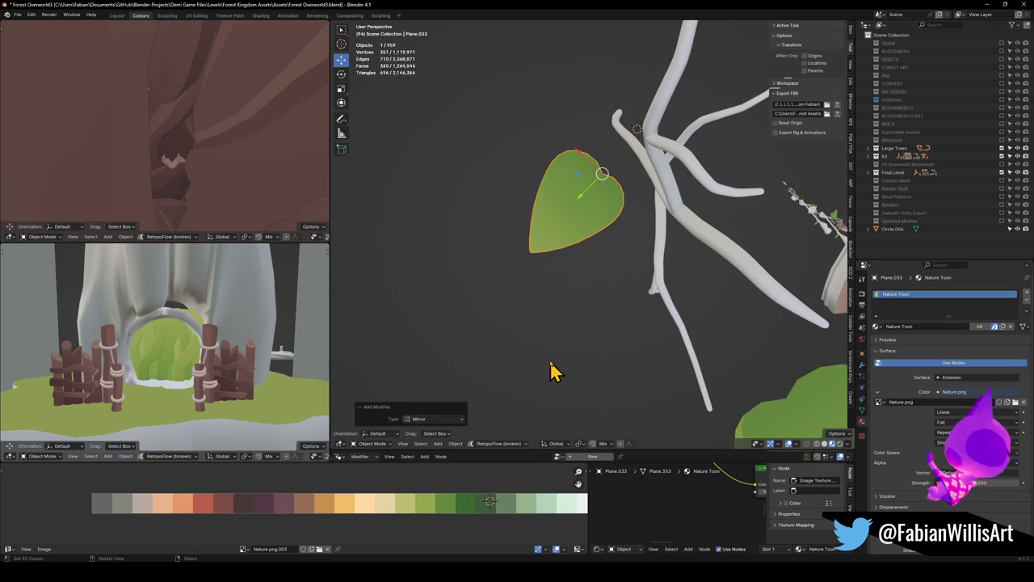
left_click(862, 365)
left_click(978, 319)
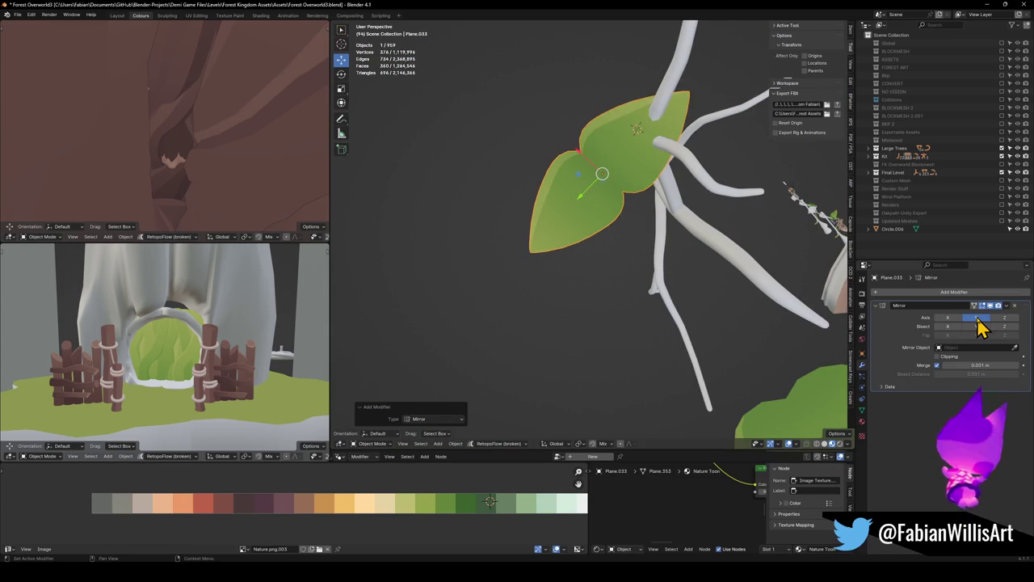
mouse_move(590, 267)
left_mouse_down()
mouse_move(577, 192)
mouse_move(607, 134)
mouse_move(654, 245)
mouse_move(636, 229)
left_mouse_up()
Step: Shift the leaf mesh and a vertex along Y to adjust the mirrored halves' overlap
key("Tab")
key("a")
key("g")
key("y")
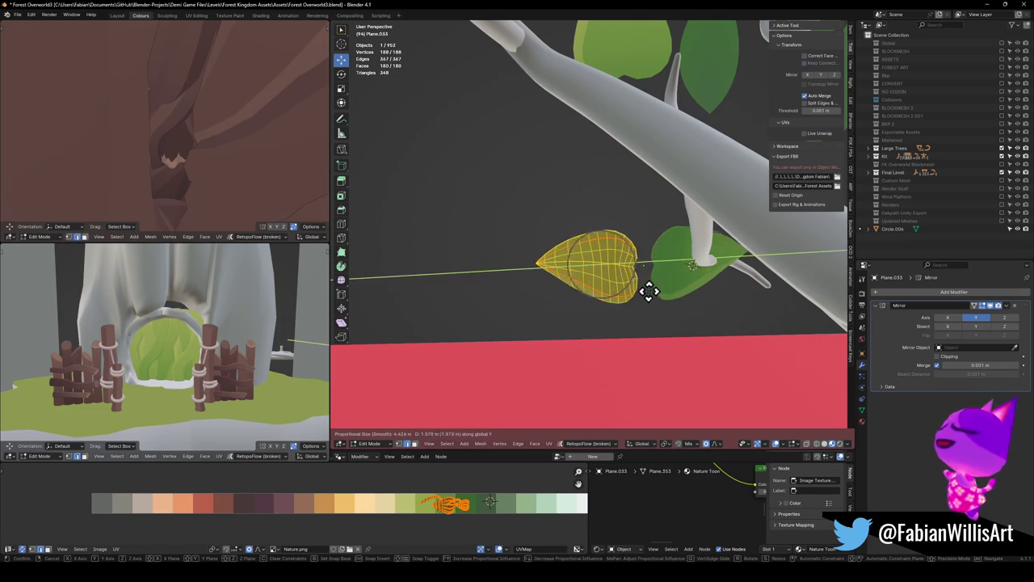
left_click(657, 293)
key("alt+a")
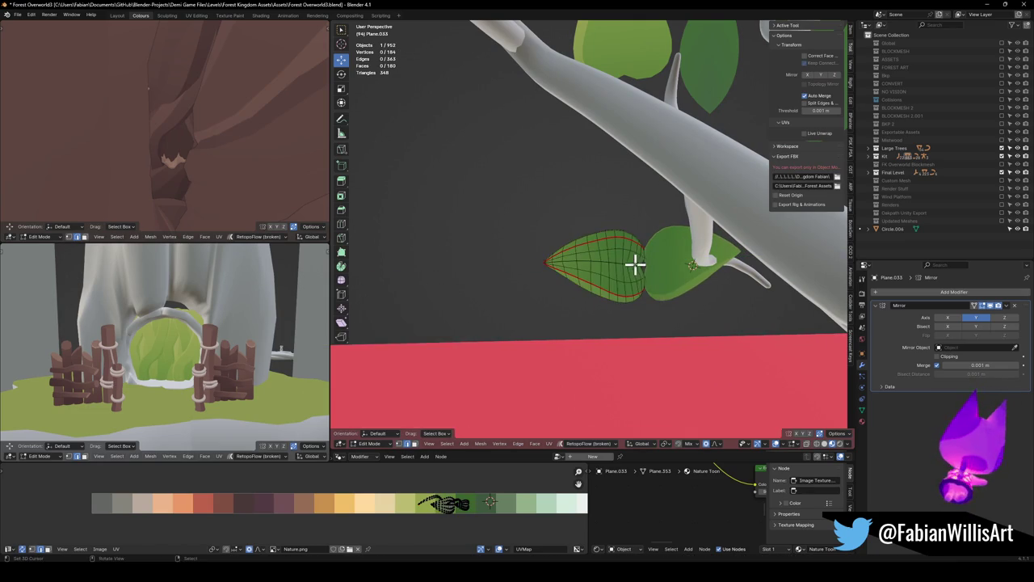
key("g")
key("y")
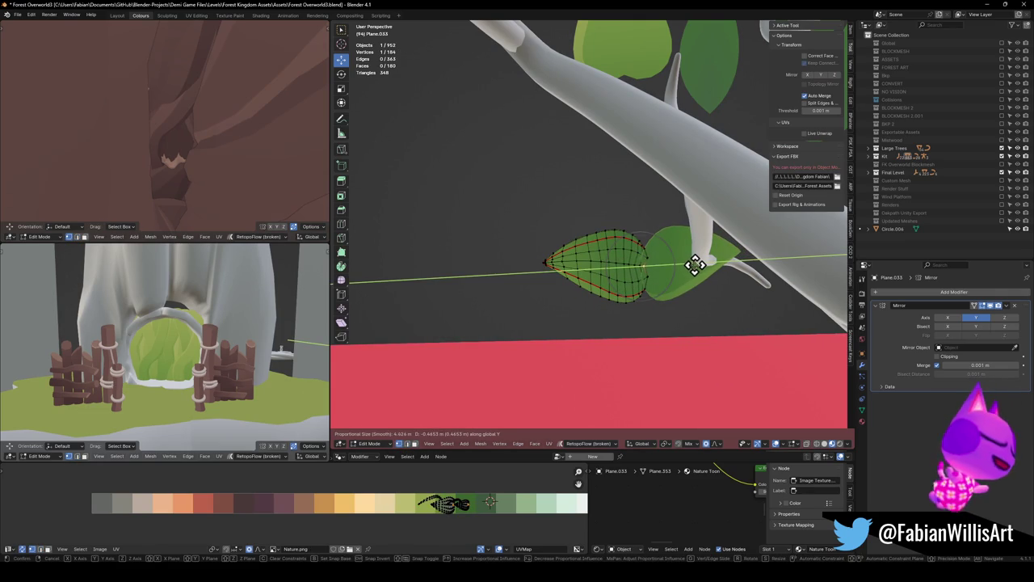
left_click(694, 265)
key("Tab")
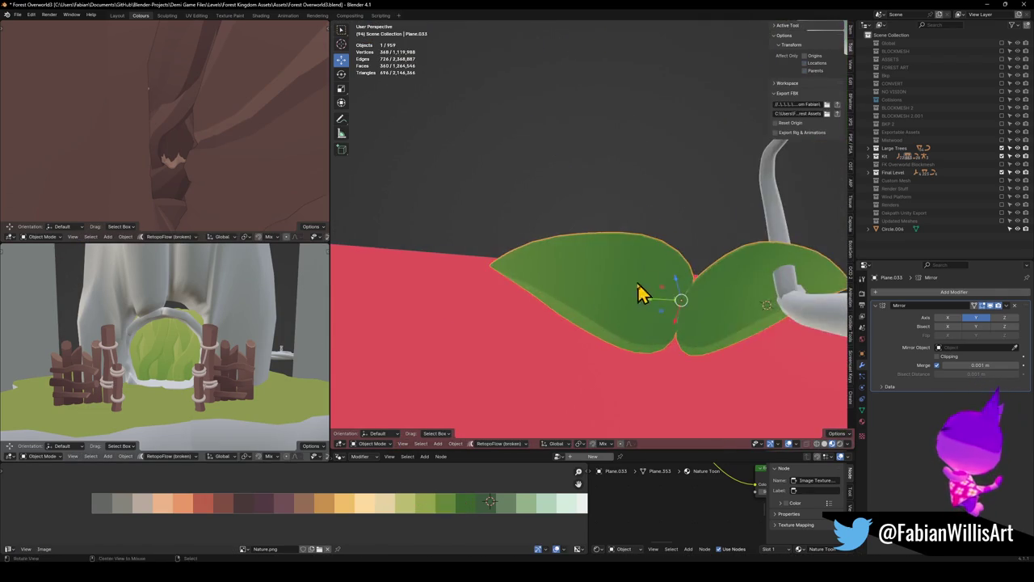
Step: Lift the leaf tip along Z with smooth proportional falloff
scroll(654, 307, "down", 3)
mouse_move(654, 331)
left_mouse_down()
mouse_move(597, 259)
mouse_move(636, 229)
mouse_move(512, 233)
left_mouse_up()
key("Tab")
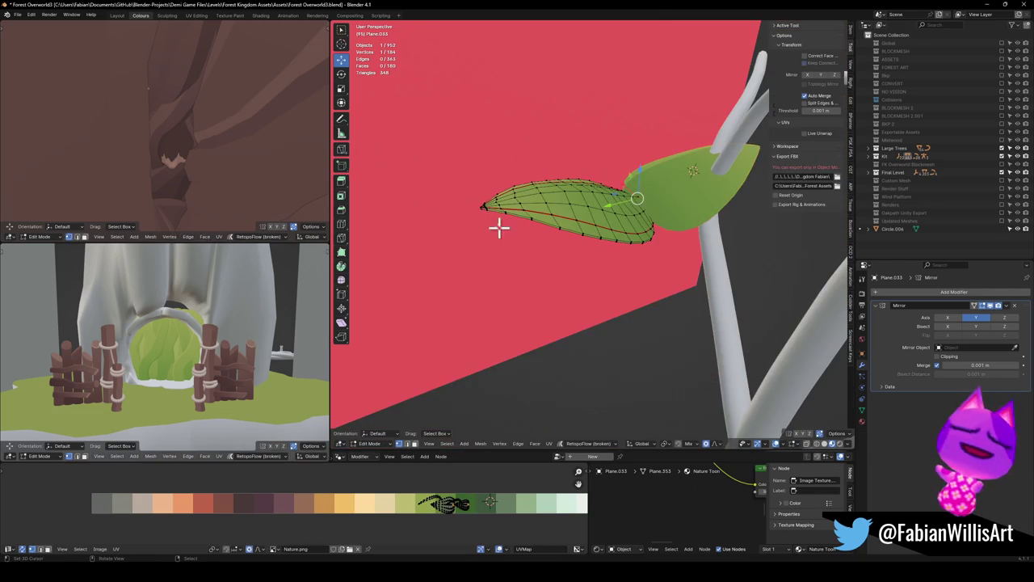
key("g")
key("z")
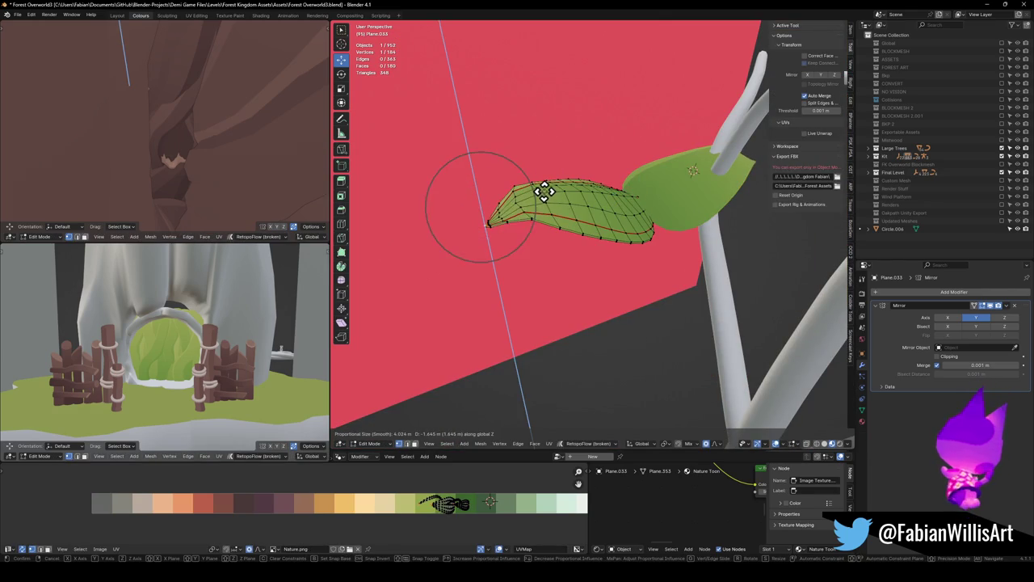
scroll(543, 191, "down", 4)
left_click(543, 191)
mouse_move(543, 191)
left_mouse_down()
mouse_move(496, 222)
mouse_move(608, 188)
mouse_move(711, 207)
mouse_move(693, 267)
mouse_move(703, 270)
left_mouse_up()
Step: Curl the leaf tip -18.9° around X and return to Object Mode
key("r")
key("x")
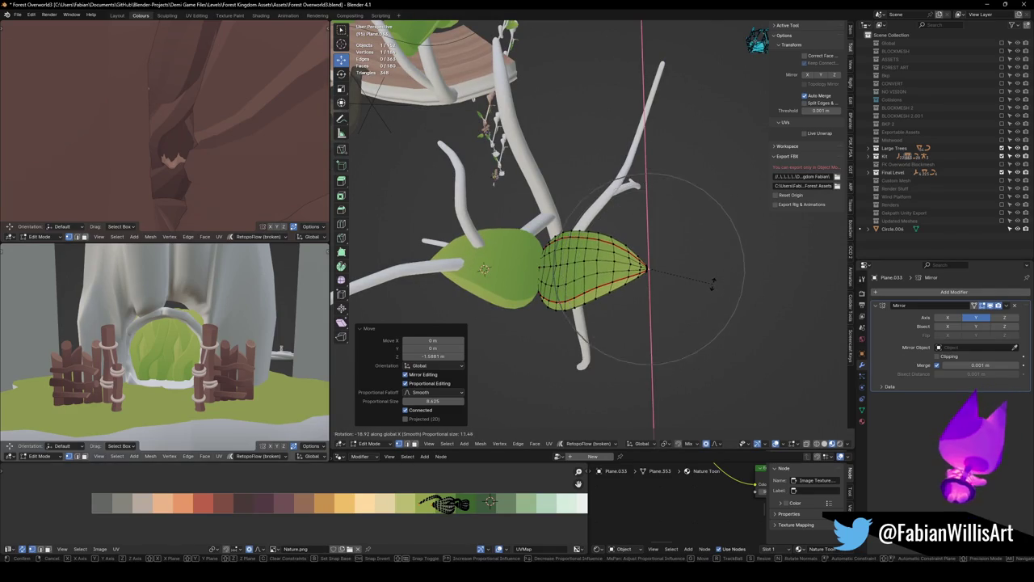
left_click(711, 283)
left_click_drag(688, 291, 688, 224)
scroll(683, 224, "down", 3)
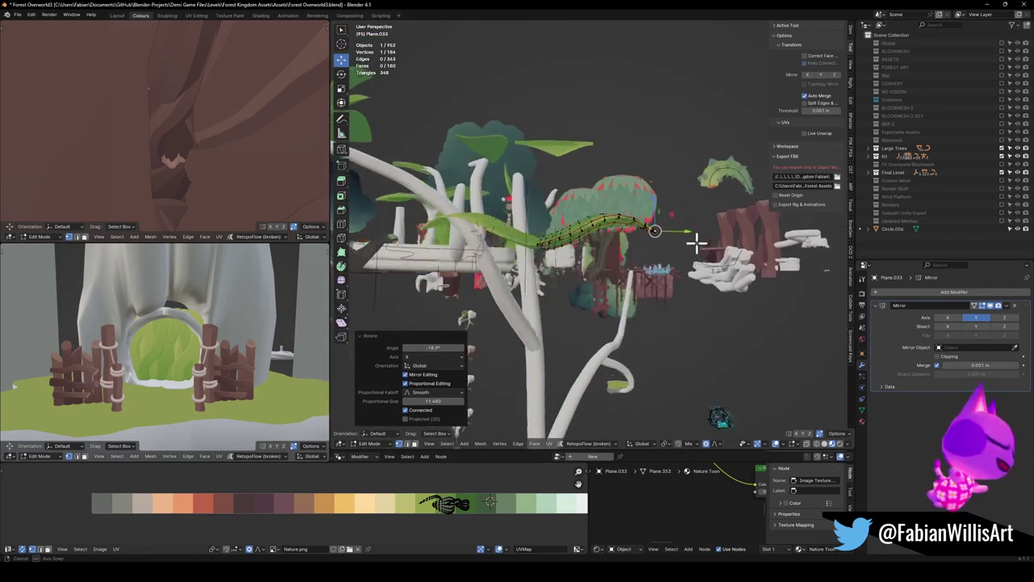
key("Tab")
key("KP_Decimal")
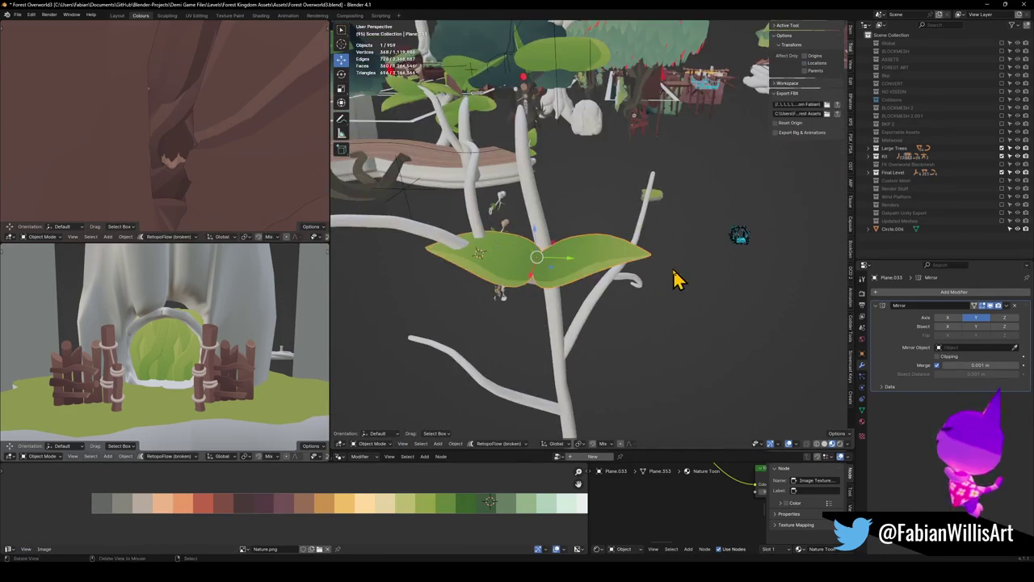
Step: Move the curved leaf pair to the branch end and enlarge it about 1.5 times
left_click_drag(677, 279, 628, 316)
key("g")
key("shift+z")
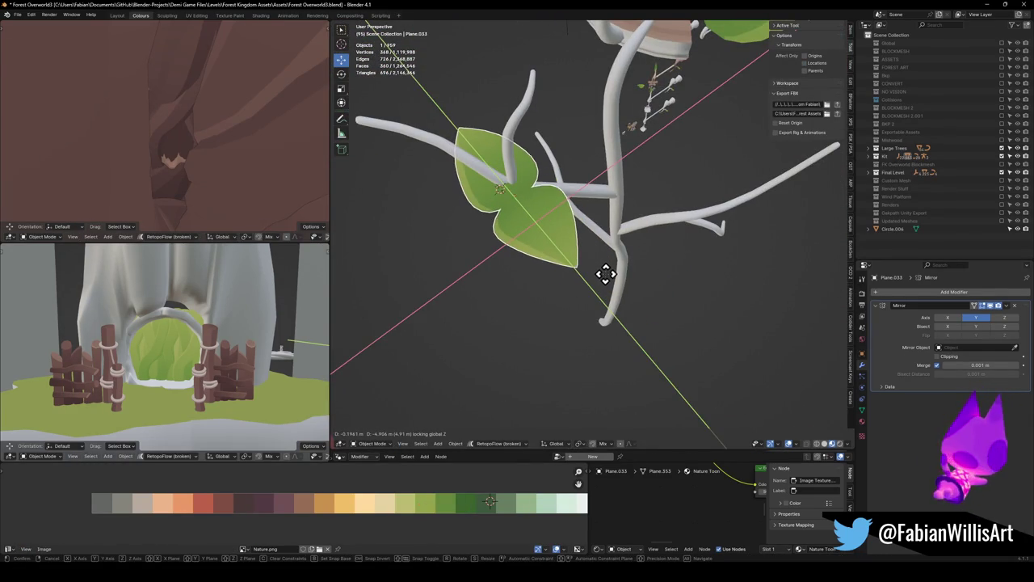
left_click(703, 226)
scroll(522, 273, "up", 5)
key("g")
left_click(554, 266)
left_click_drag(555, 265, 623, 249)
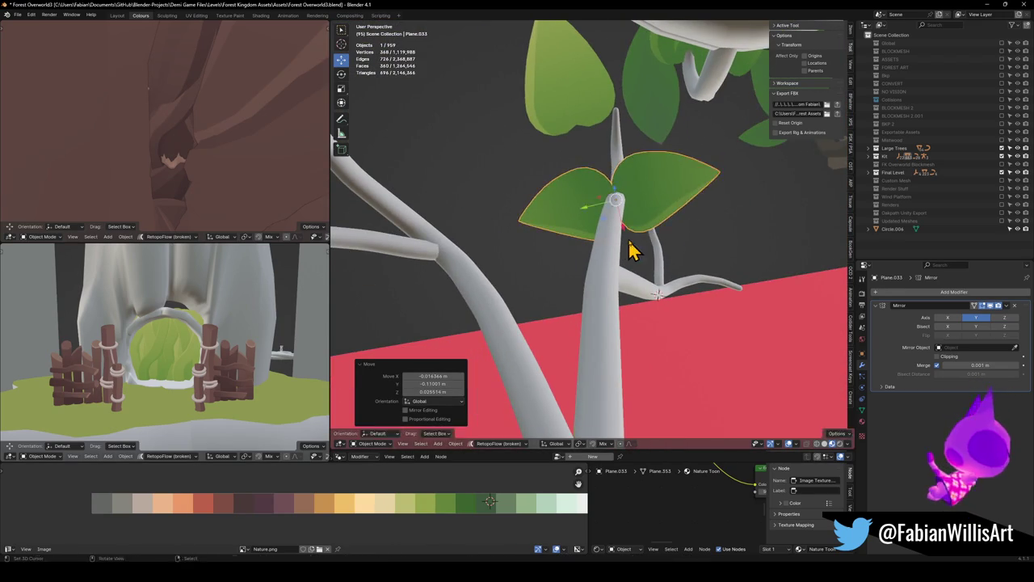
key("s")
left_click(667, 236)
scroll(677, 282, "down", 5)
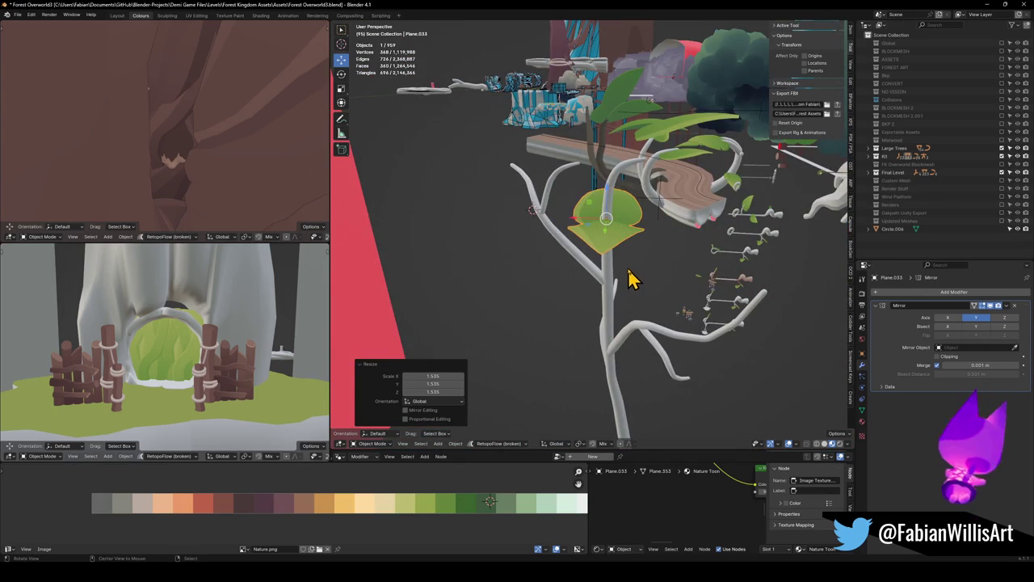
Step: Duplicate the leaf pair and drop the slightly smaller copy onto a lower branch
left_click_drag(634, 277, 595, 266)
key("shift+d")
key("z")
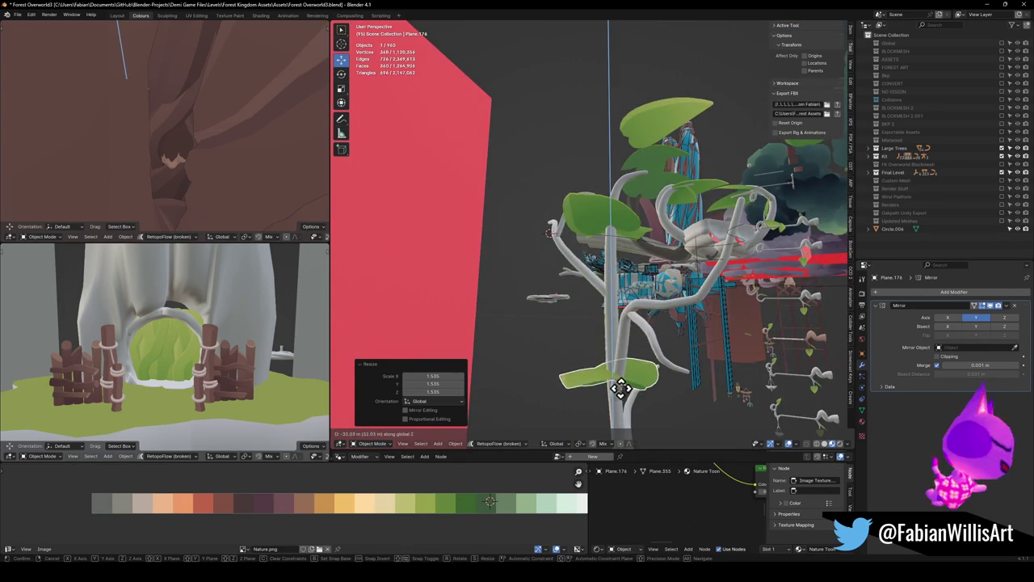
left_click(621, 388)
scroll(623, 334, "up", 5)
key("g")
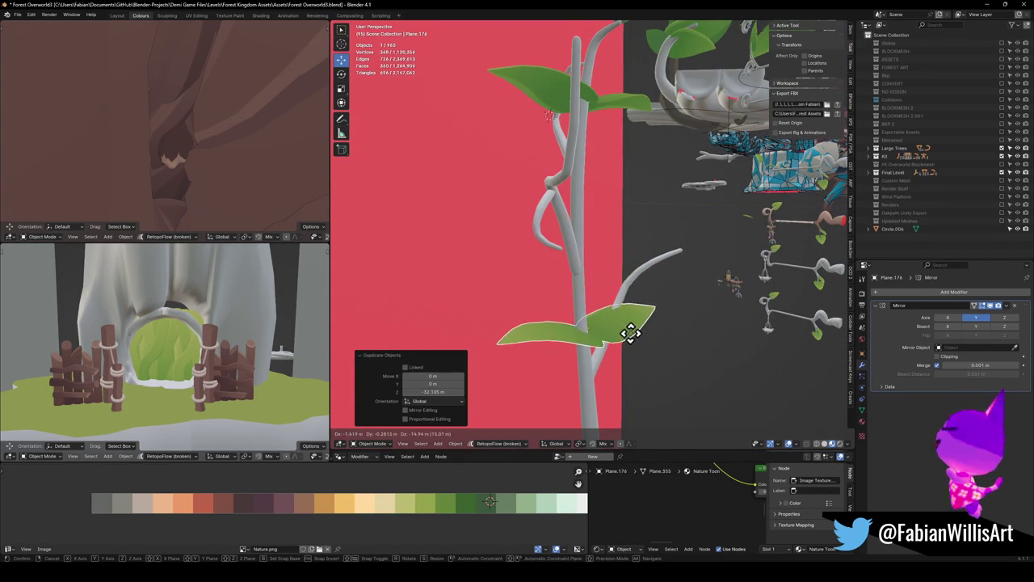
left_click(623, 330)
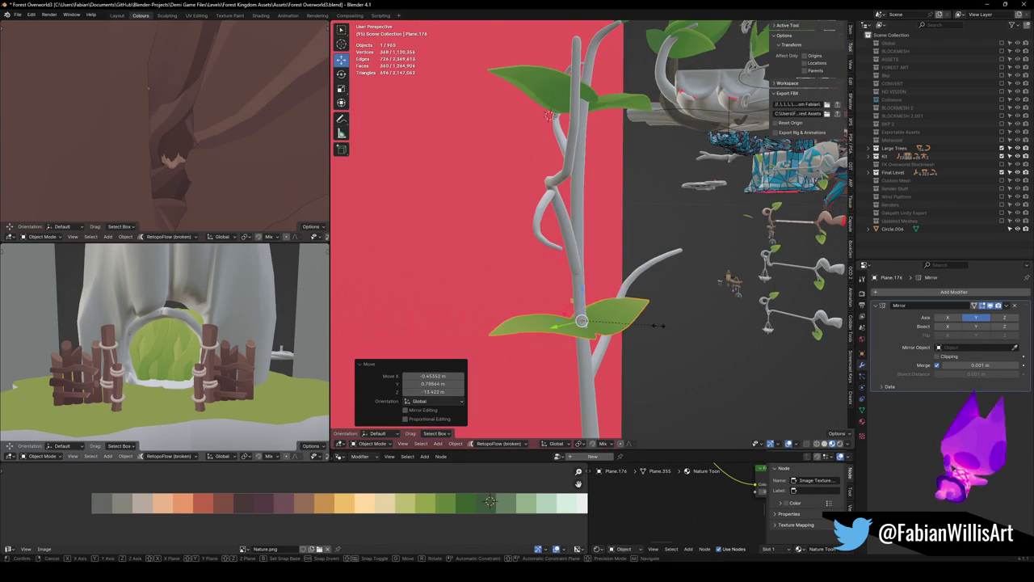
left_click(625, 331)
Step: Reposition the leaf copy and turn it around the vertical axis
mouse_move(625, 330)
left_mouse_down()
mouse_move(659, 344)
mouse_move(641, 353)
mouse_move(606, 334)
mouse_move(646, 307)
mouse_move(646, 346)
left_mouse_up()
key("g")
left_click(650, 367)
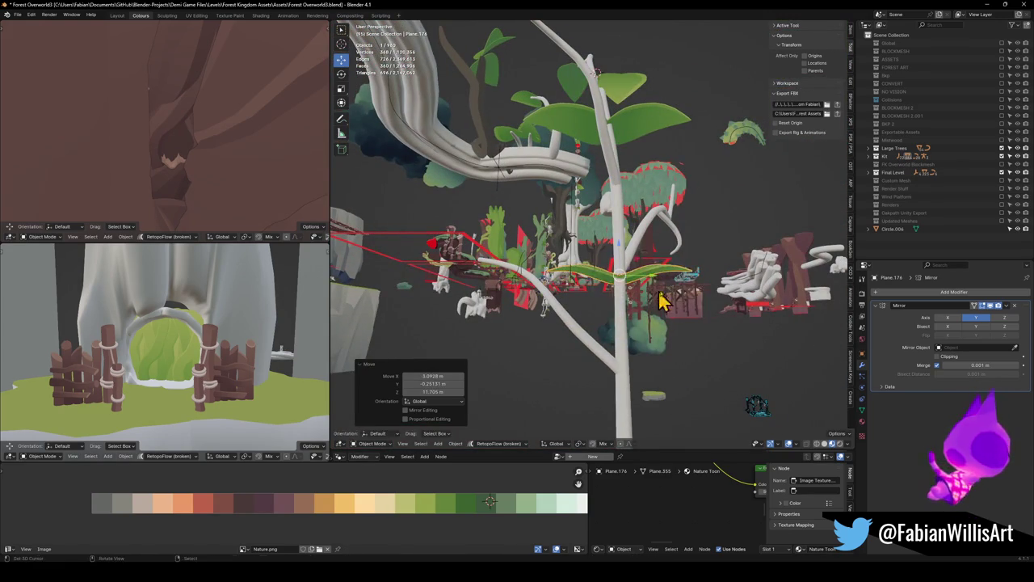
left_click(688, 296)
scroll(685, 294, "up", 10)
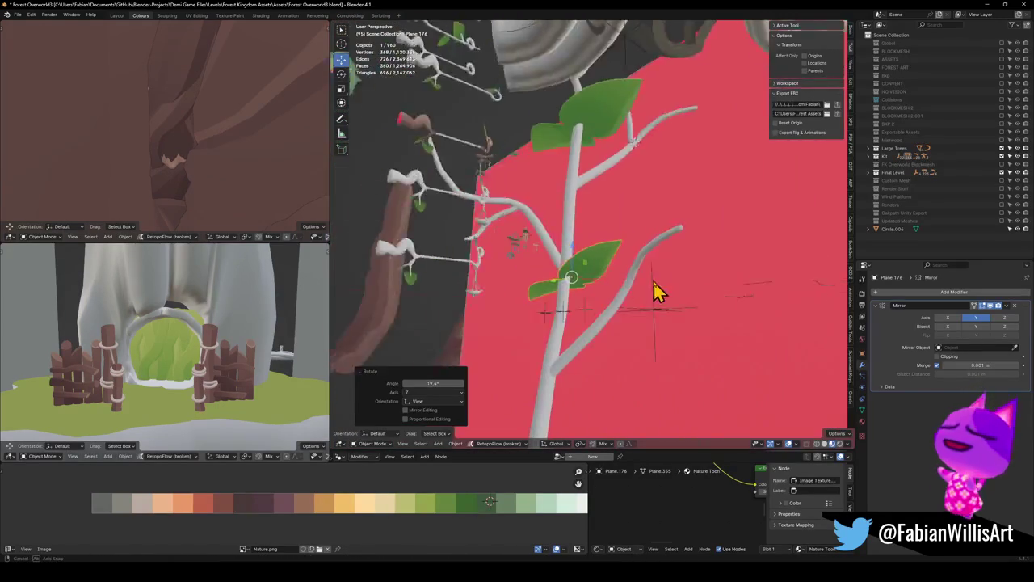
key("z")
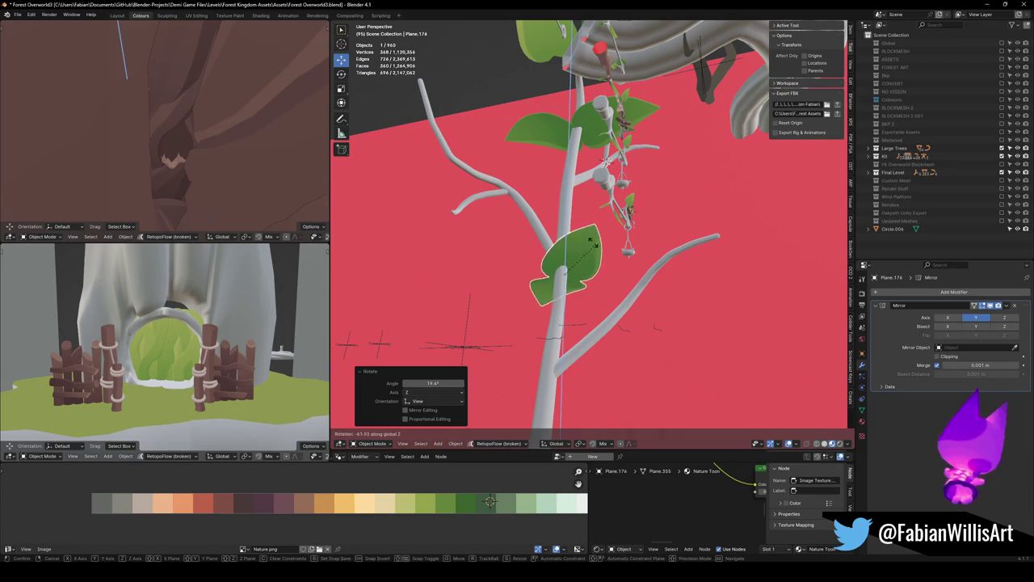
left_click(588, 242)
Step: Fine-tune the leaf copy's position, size and angle on the lower branch
left_click_drag(587, 242, 621, 289)
key("g")
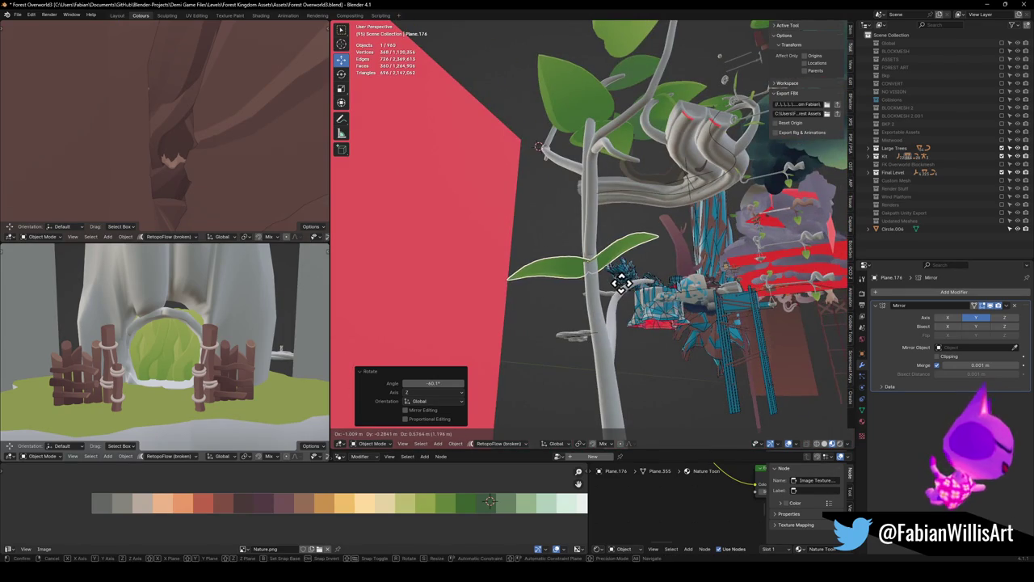
left_click(620, 283)
key("s")
left_click(630, 291)
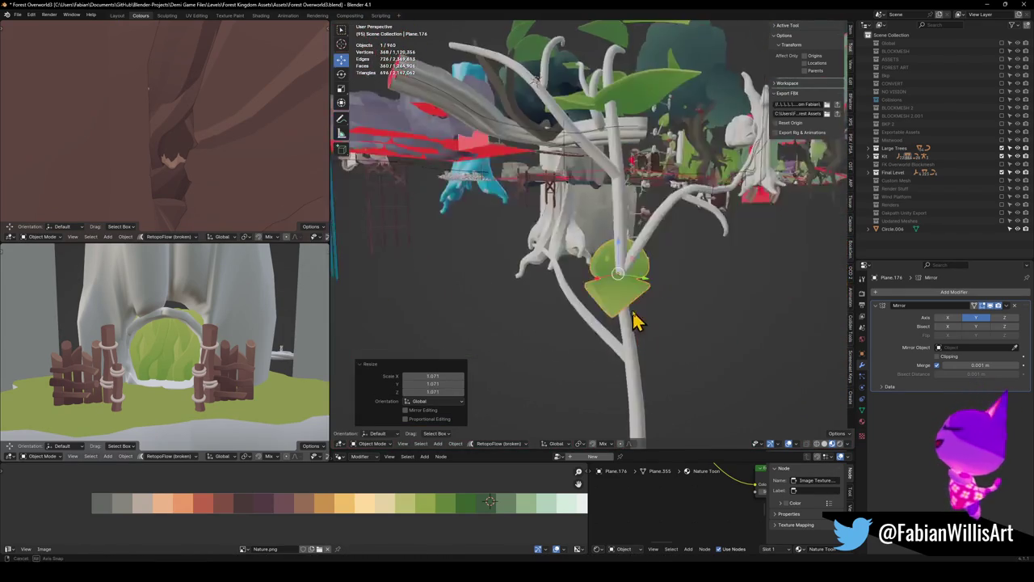
key("r")
left_click(622, 314)
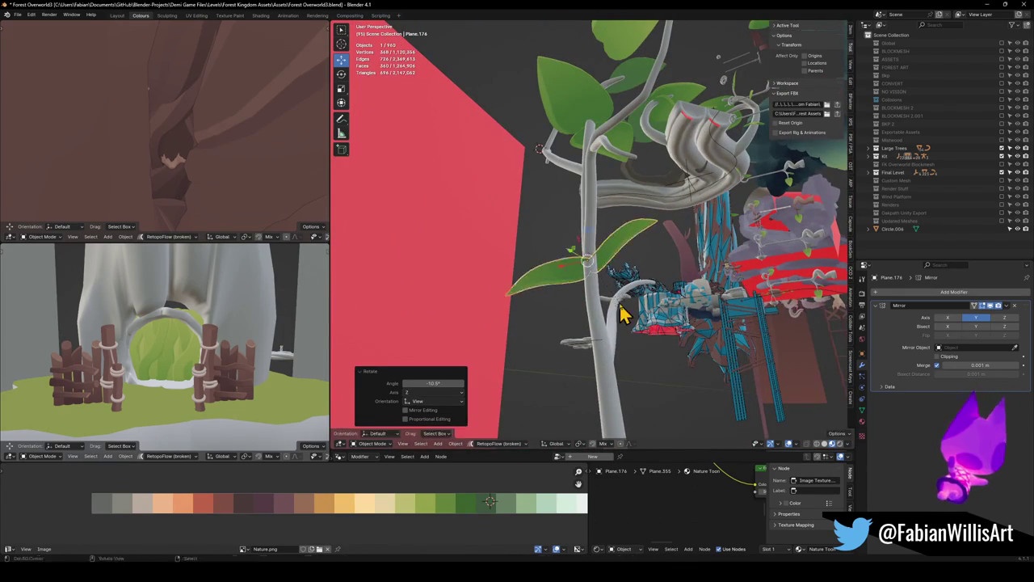
left_click(620, 303)
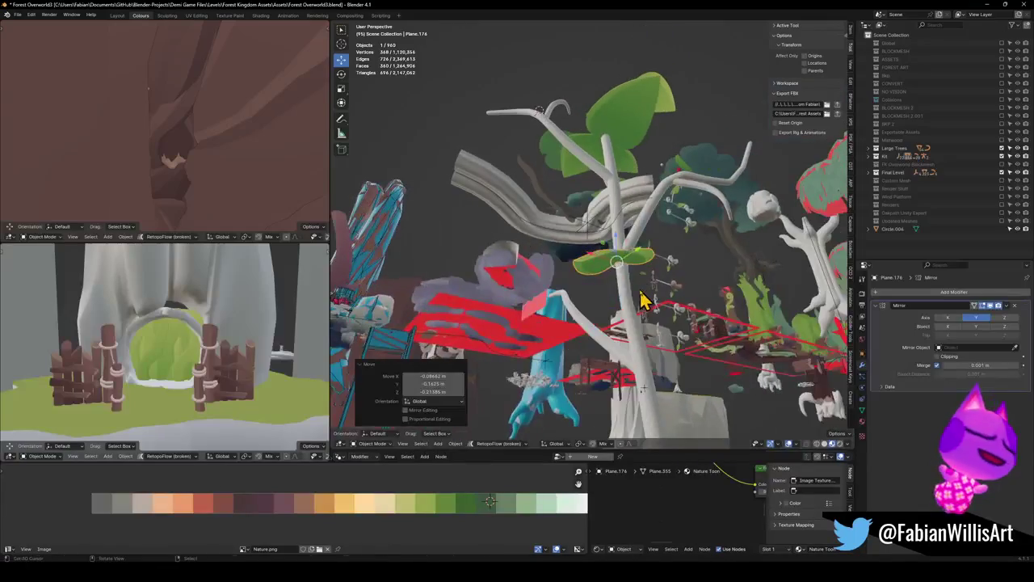
left_click(643, 301)
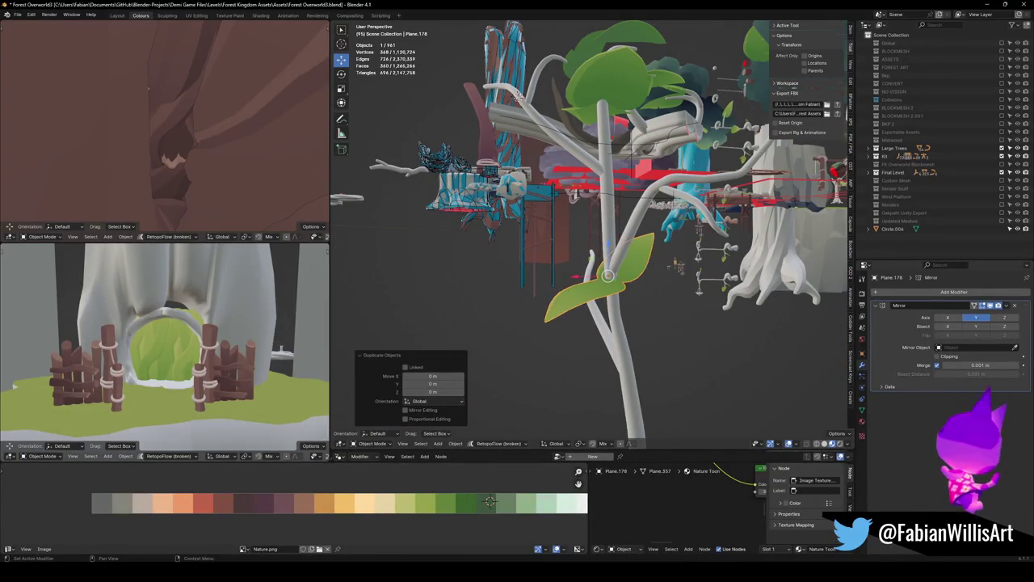
Step: Remove the Mirror modifier and tilt the single leaf onto the thin branch
key("ctrl+x")
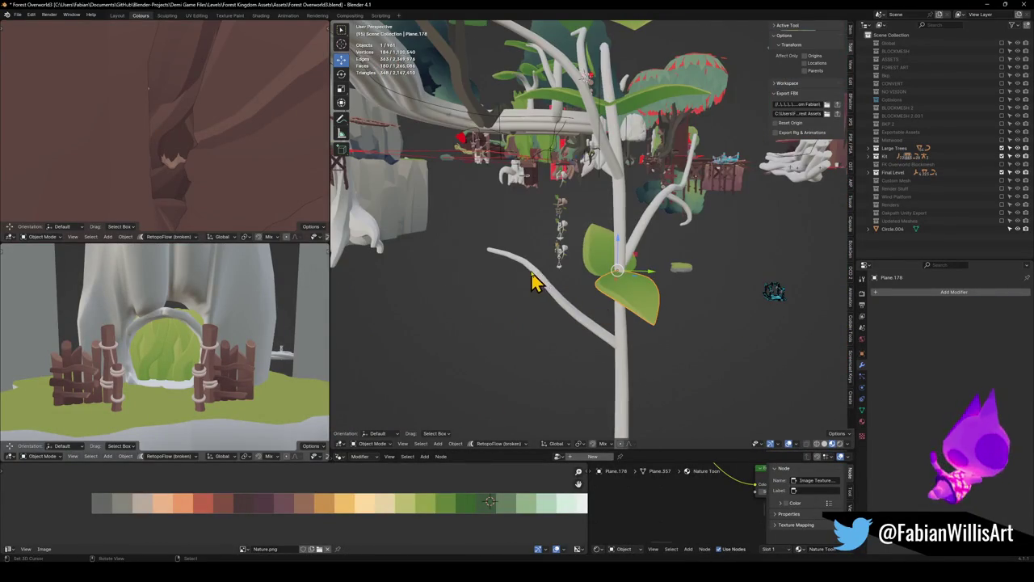
left_click(548, 316)
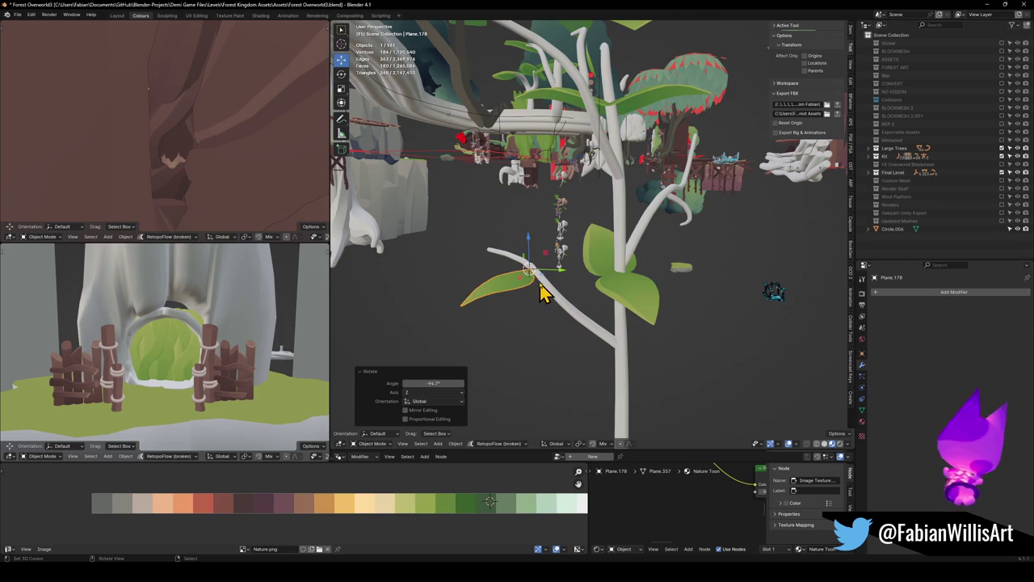
mouse_move(533, 287)
left_mouse_down()
mouse_move(480, 293)
mouse_move(605, 312)
mouse_move(623, 278)
mouse_move(605, 300)
left_mouse_up()
key("g")
left_click(565, 234)
mouse_move(565, 234)
left_mouse_down()
mouse_move(533, 245)
mouse_move(581, 224)
mouse_move(561, 261)
mouse_move(576, 348)
left_mouse_up()
key("g")
left_click(577, 237)
key("r")
key("r")
left_click(562, 329)
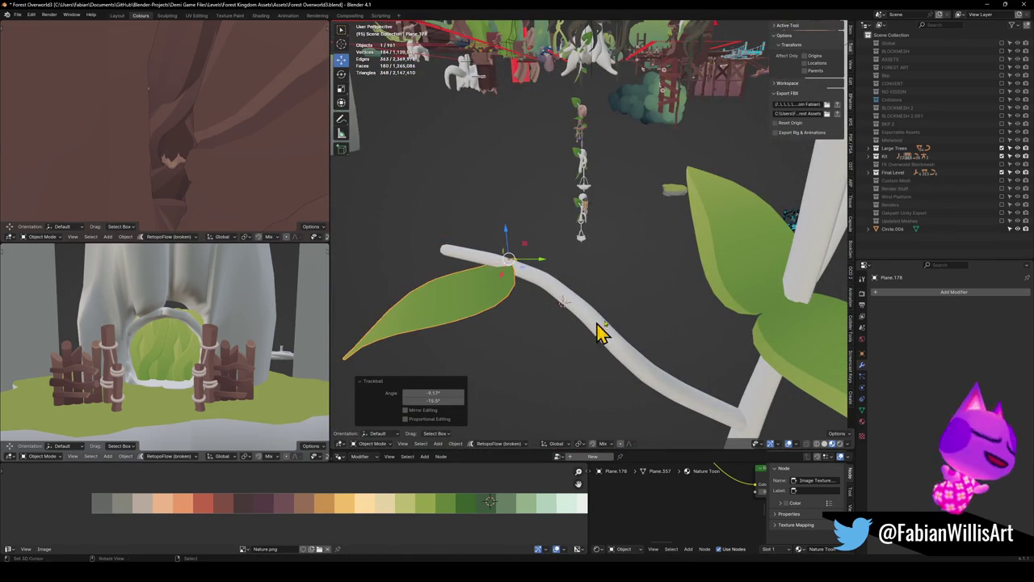
Step: Copy the mirrored leaf pair to the marked branch spot, angled and shrunk to 0.674
mouse_move(604, 298)
left_mouse_down()
mouse_move(577, 289)
mouse_move(672, 309)
left_mouse_up()
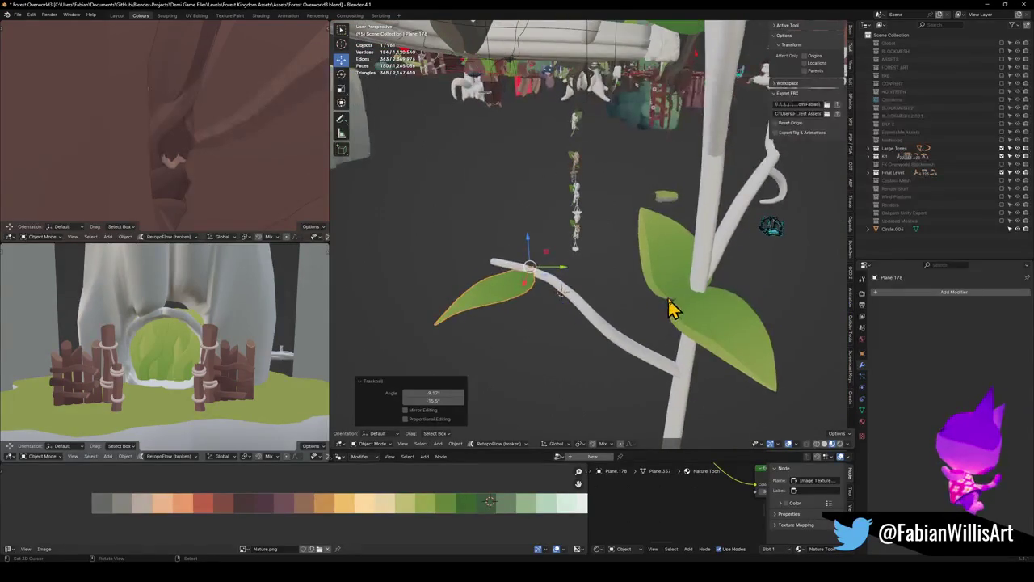
left_click(672, 308)
key("shift+d")
right_click(667, 310)
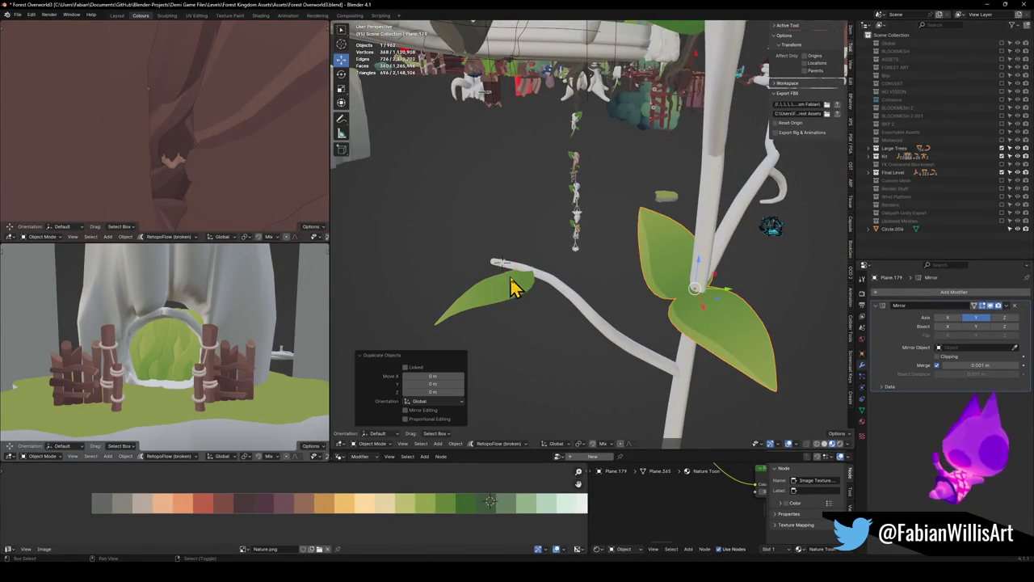
key("shift+s")
left_click(503, 273)
key("r")
key("r")
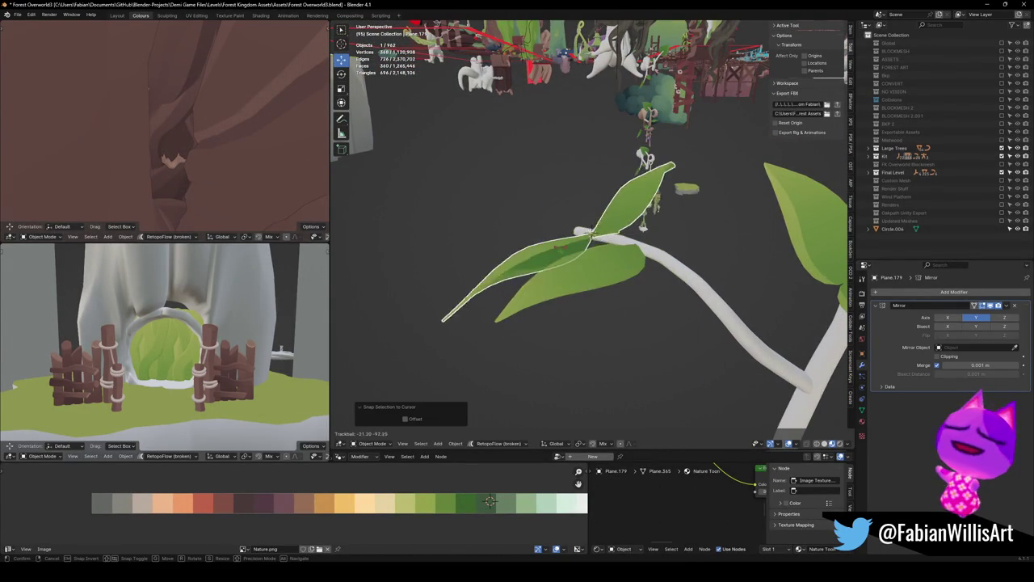
left_click(566, 265)
key("s")
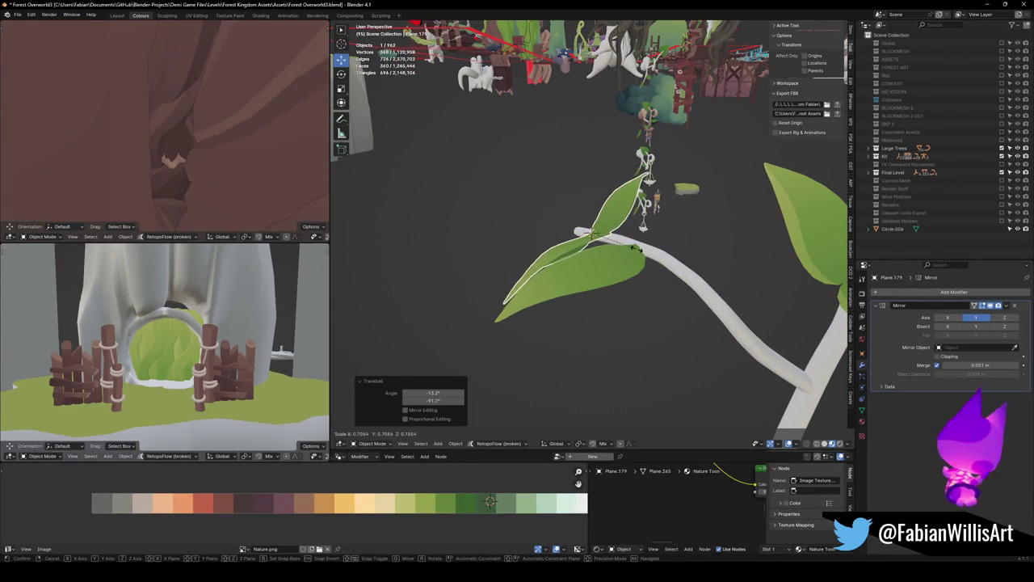
left_click(619, 277)
left_click(619, 277)
Step: Turn the single leaf to a new angle and nudge the large leaf pair into place
key("r")
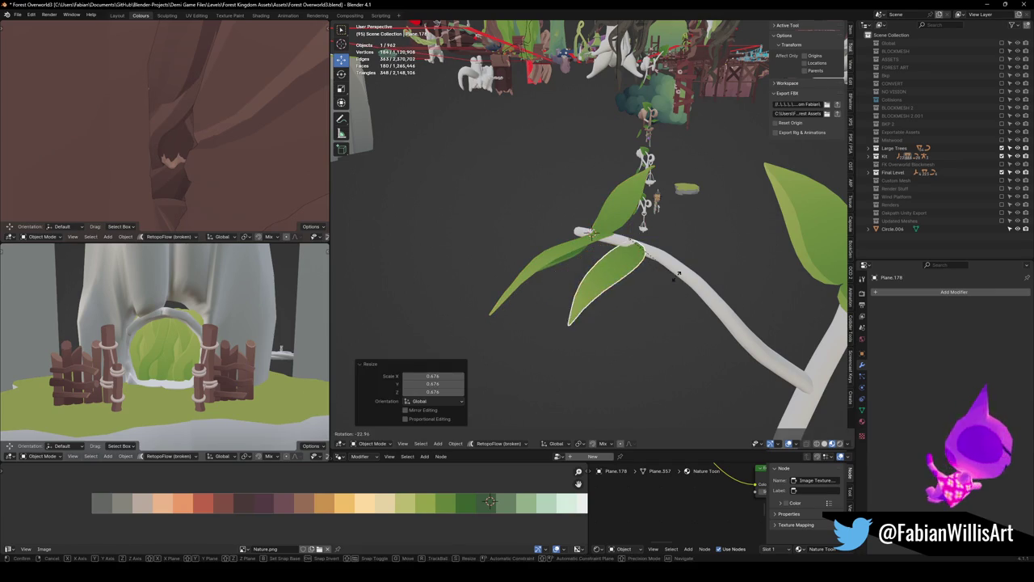
left_click(668, 282)
scroll(642, 277, "up", 6)
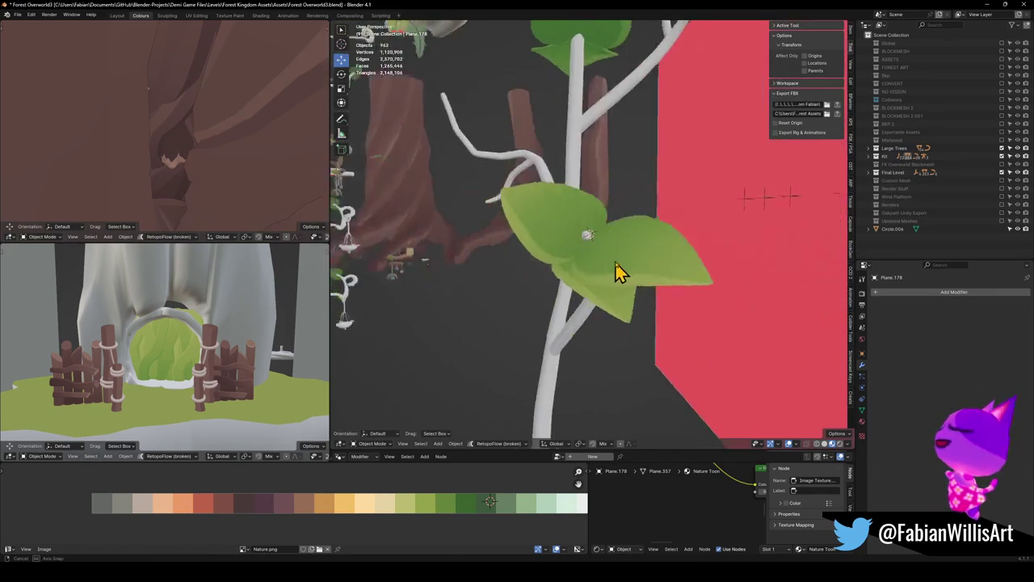
left_click(635, 283)
key("g")
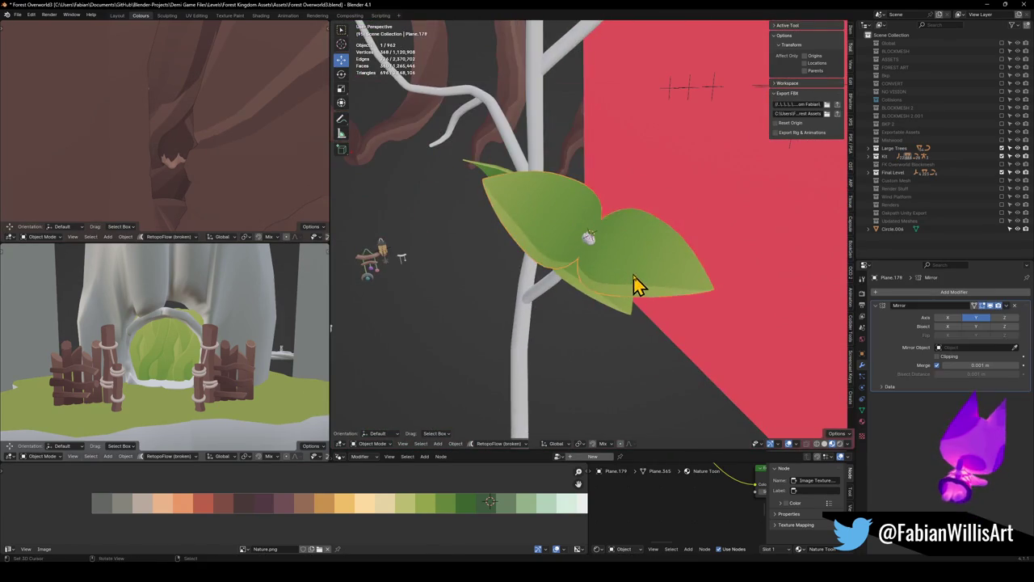
left_click(639, 293)
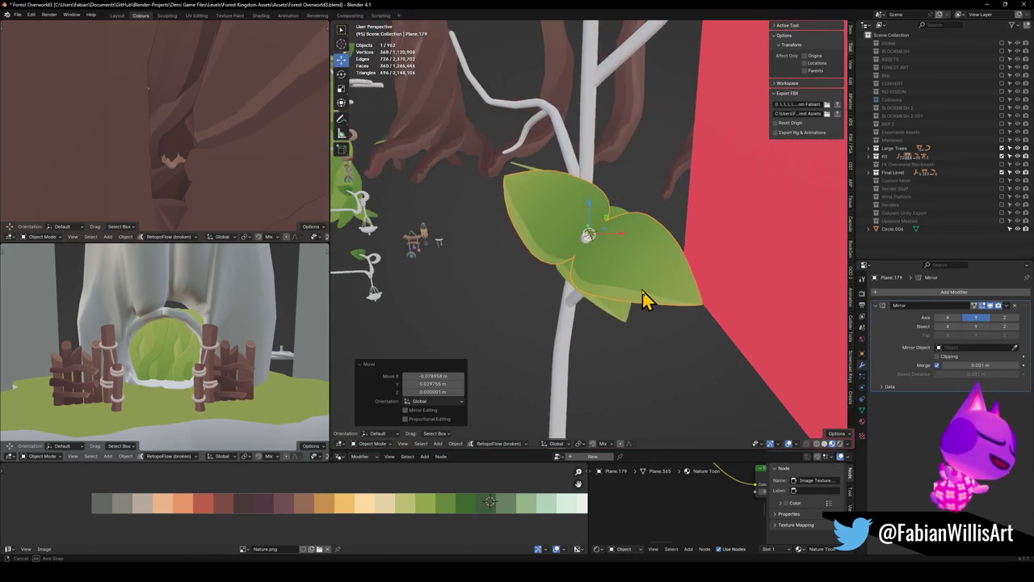
Step: Duplicate the single leaf on the branch
scroll(641, 300, "down", 6)
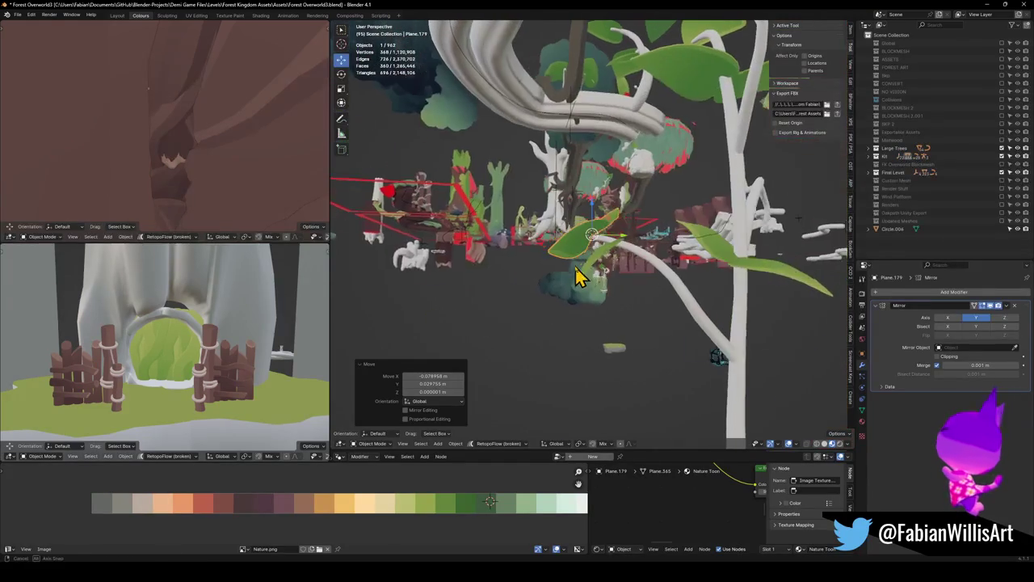
left_click(620, 275)
key("shift+d")
key("Escape")
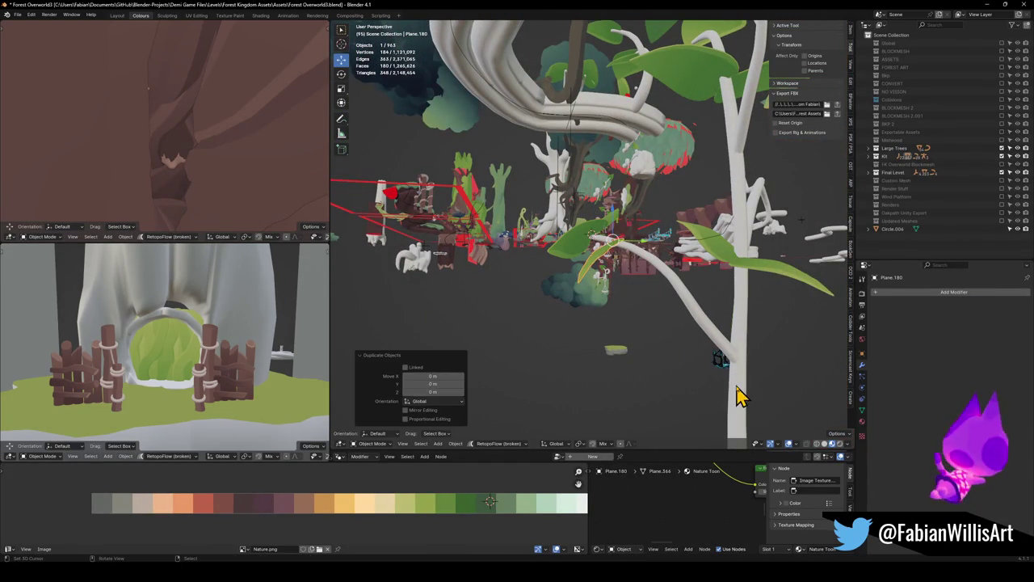
Step: Snap the leaf copy to the 3D cursor at the branch joint and rotate it 38.9°
key("shift+s")
left_click(735, 374)
key("r")
key("r")
left_click(734, 385)
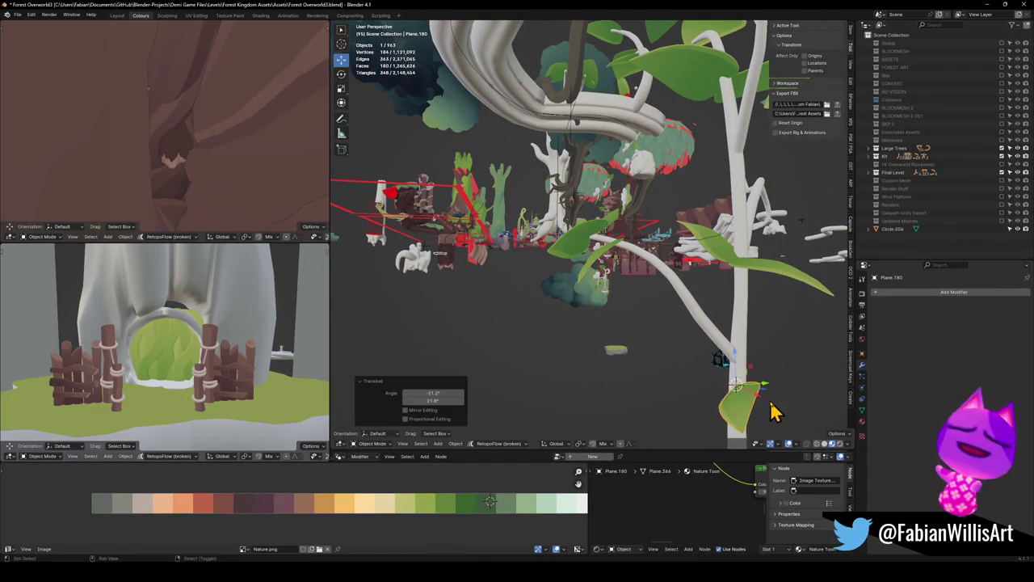
key("r")
left_click(721, 353)
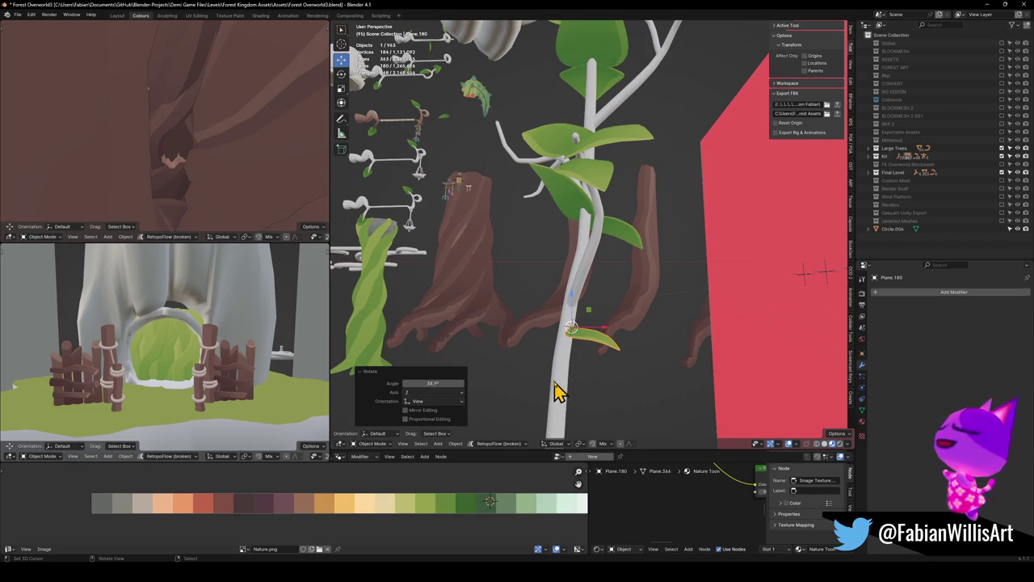
Step: Select the mirrored leaf pair and duplicate it
mouse_move(583, 334)
left_mouse_down()
mouse_move(584, 325)
mouse_move(600, 337)
mouse_move(565, 288)
mouse_move(573, 307)
mouse_move(631, 307)
mouse_move(679, 341)
left_mouse_up()
mouse_move(659, 331)
left_mouse_down()
mouse_move(674, 282)
mouse_move(700, 300)
mouse_move(577, 291)
mouse_move(690, 261)
mouse_move(683, 270)
left_mouse_up()
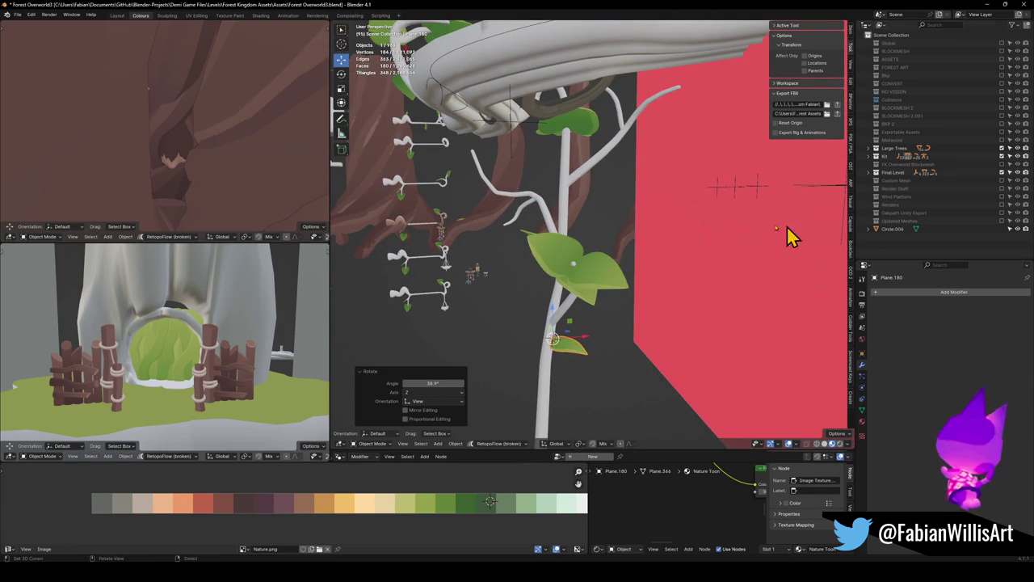
mouse_move(533, 303)
left_mouse_down()
mouse_move(554, 240)
mouse_move(582, 261)
mouse_move(627, 265)
mouse_move(582, 269)
mouse_move(561, 224)
left_mouse_up()
left_click(571, 229)
key("shift+d")
Step: Snap the copied leaf pair to the 3D cursor and rotate it to -78.3°
key("shift+s")
left_click(496, 166)
key("KP_Decimal")
left_click_drag(577, 224, 570, 188)
key("r")
key("r")
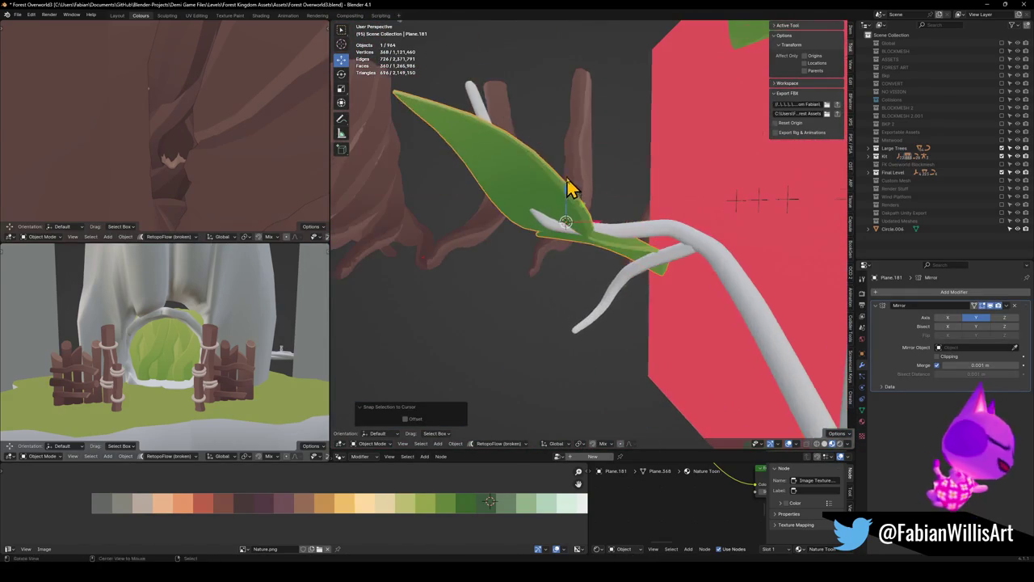
left_click(658, 293)
key("r")
key("r")
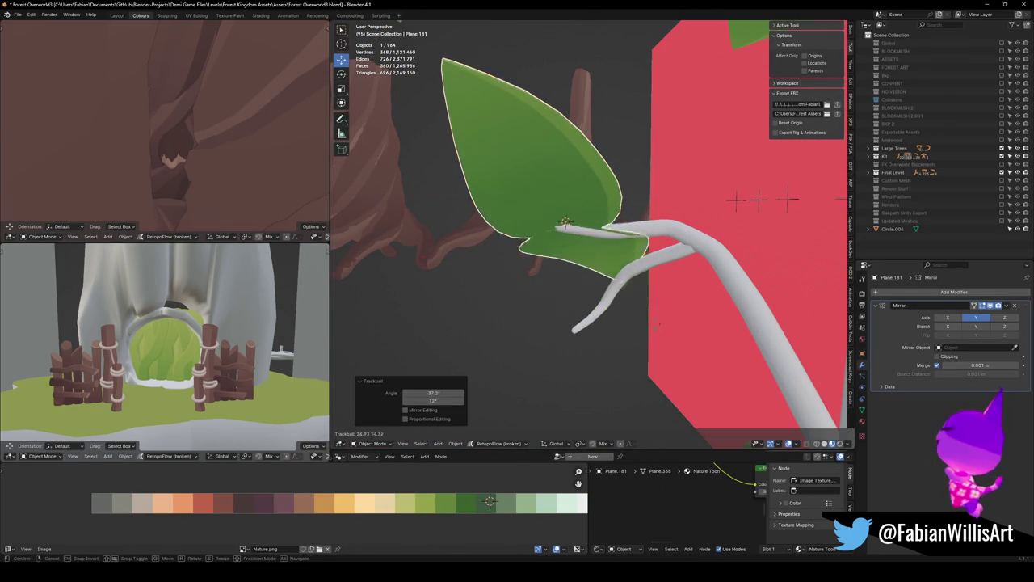
key("r")
left_click(581, 231)
Step: Rotate the leaf pair to 14.1° and scale it down
key("KP_Decimal")
left_click_drag(582, 231, 652, 256)
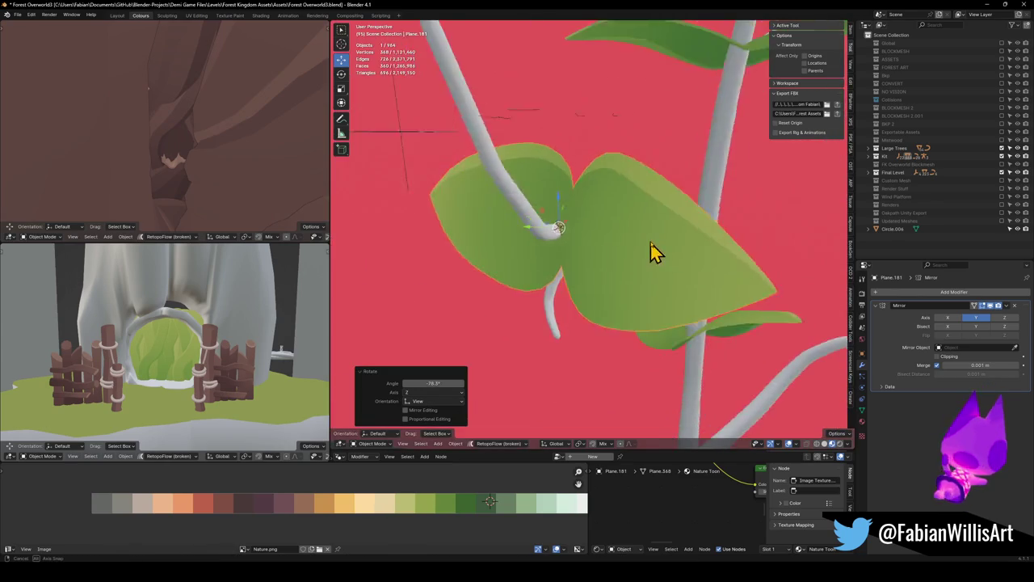
key("r")
left_click(630, 231)
scroll(642, 239, "down", 3)
key("s")
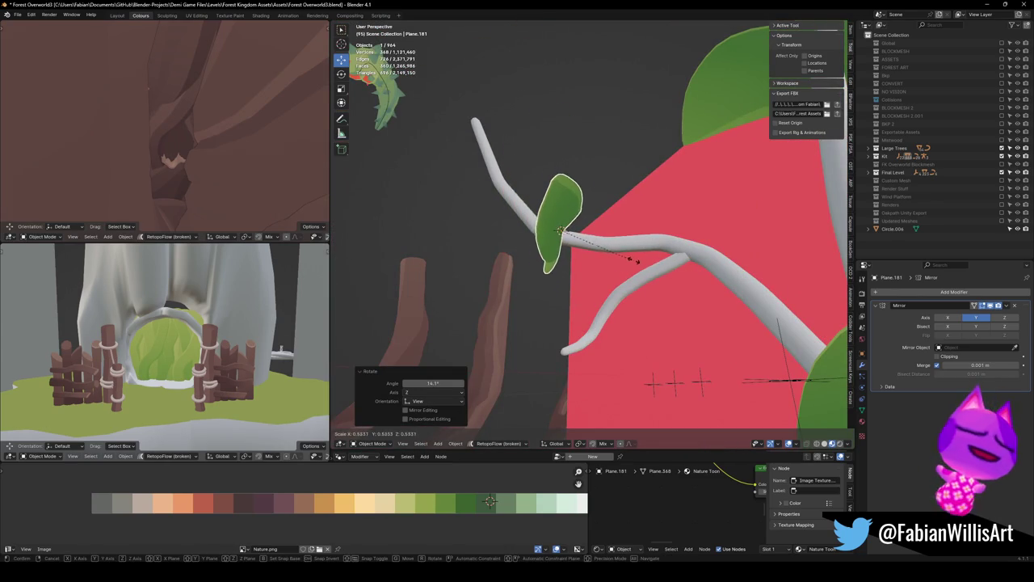
left_click(635, 261)
Step: Duplicate the leaf higher up the twig, rotated 45.5° and moved along it
key("shift+d")
left_click(546, 161)
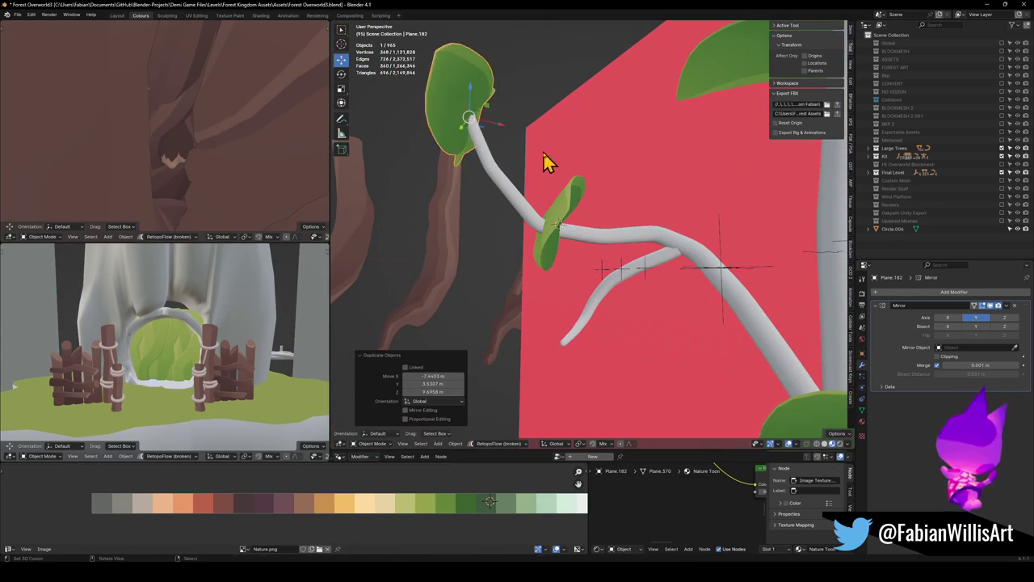
key("r")
left_click(508, 203)
key("r")
key("r")
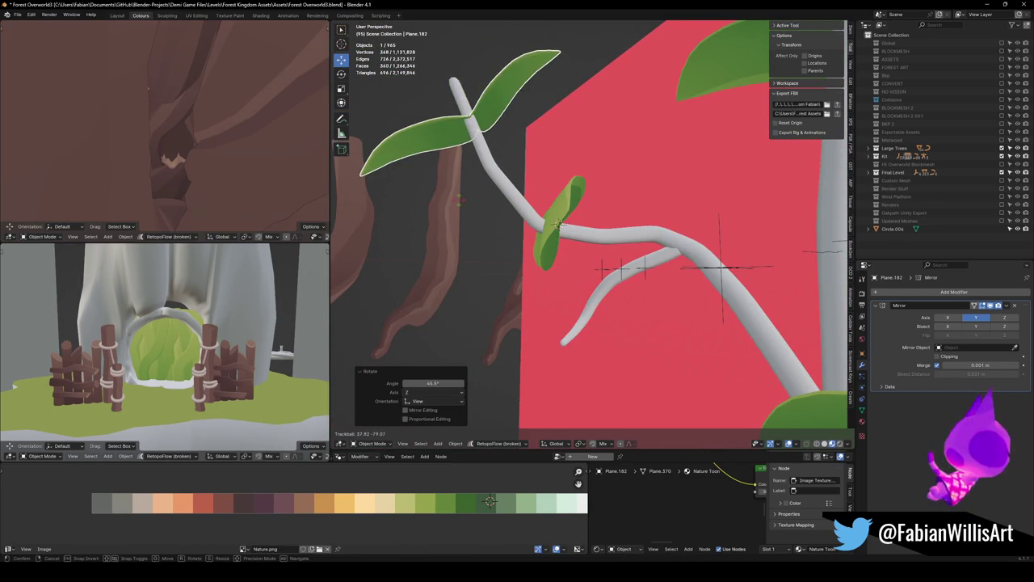
left_click(510, 185)
key("g")
left_click(508, 157)
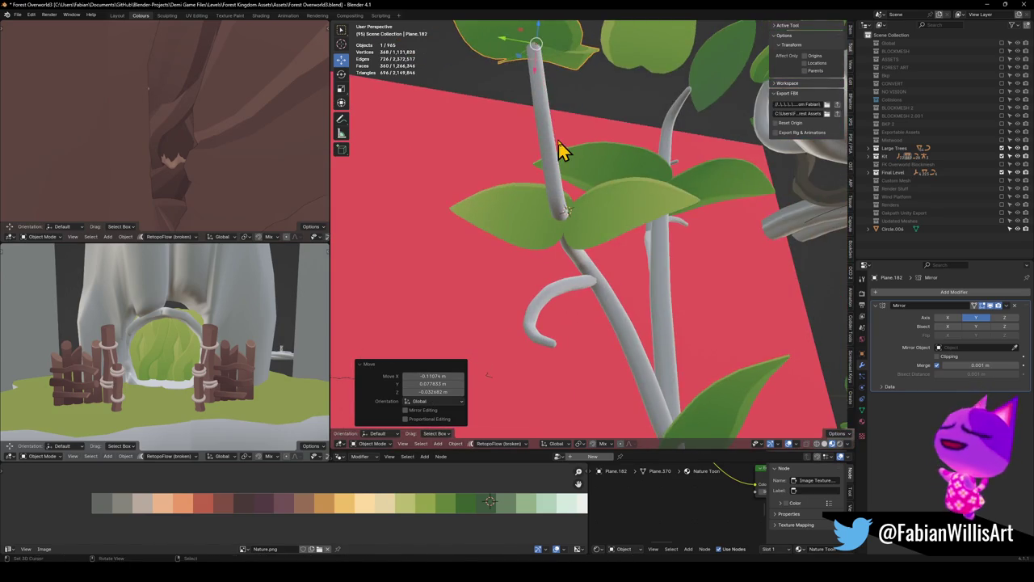
Step: Reposition the leaf pair Plane.181 and deselect everything
left_click(594, 228)
key("g")
left_click(593, 228)
key("alt+a")
scroll(671, 277, "down", 5)
scroll(610, 283, "up", 10)
mouse_move(699, 255)
left_mouse_down()
mouse_move(526, 272)
mouse_move(538, 307)
mouse_move(582, 222)
left_mouse_up()
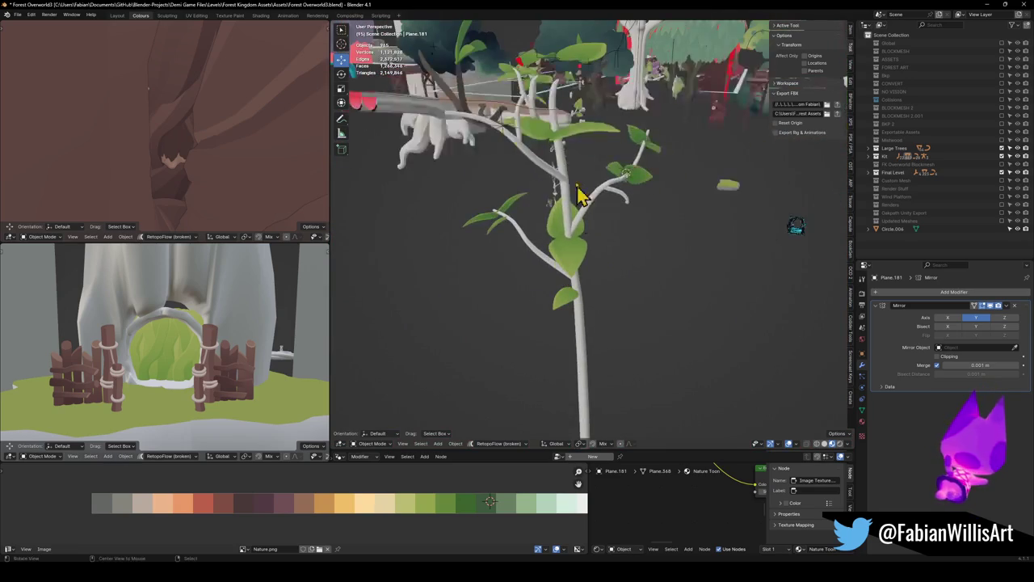
Step: Duplicate a leaf pair, rotate it, scale it to 0.714 and move it among the leaves
scroll(563, 144, "up", 5)
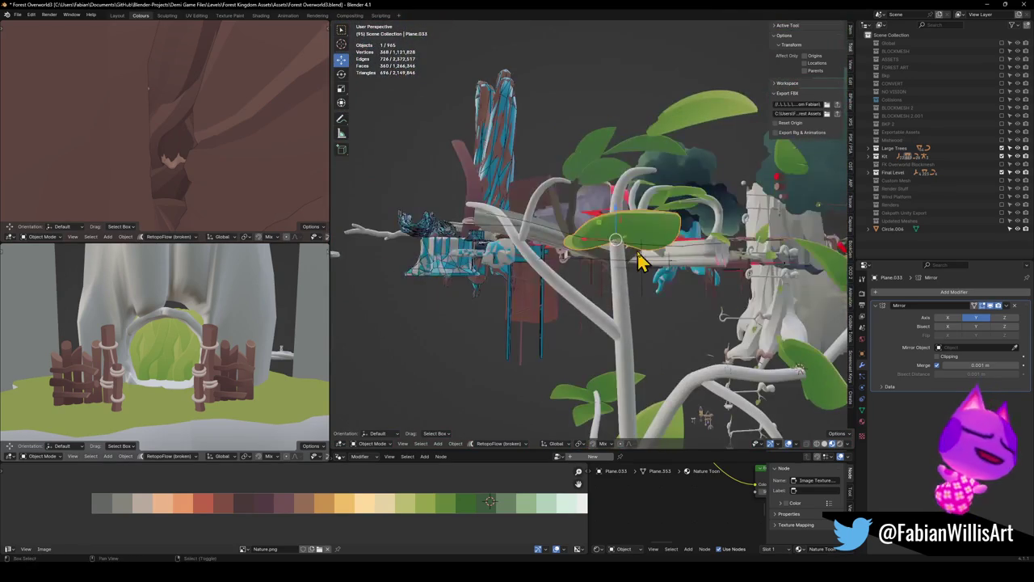
key("shift+d")
left_click(647, 185)
key("r")
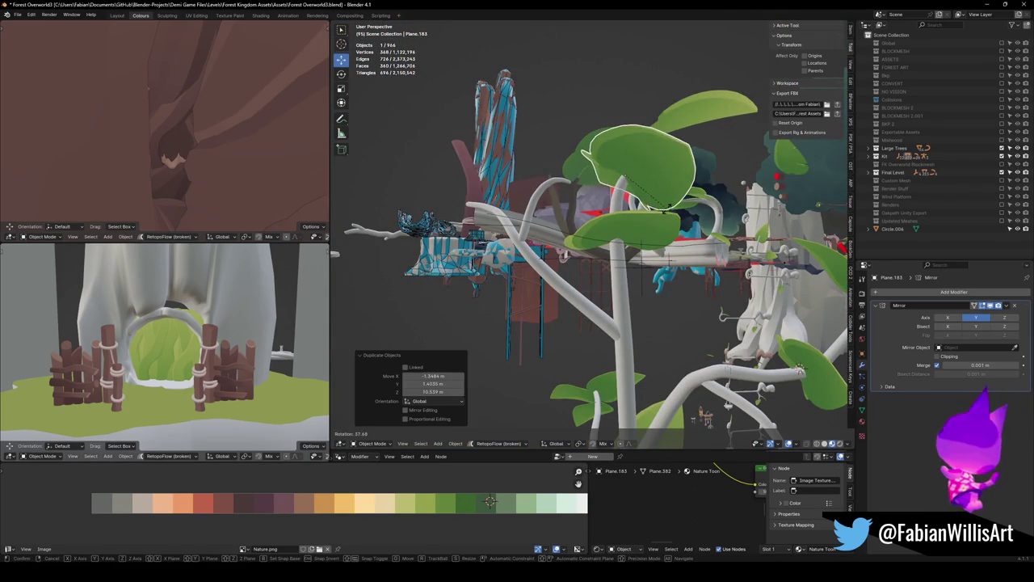
key("Return")
key("s")
key("Return")
key("r")
key("r")
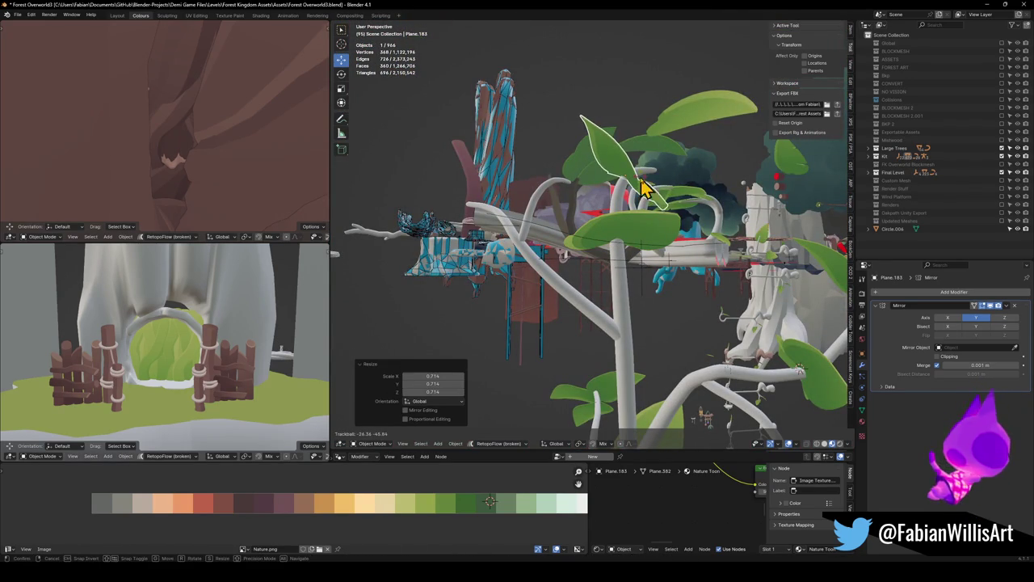
key("Return")
key("KP_Decimal")
key("g")
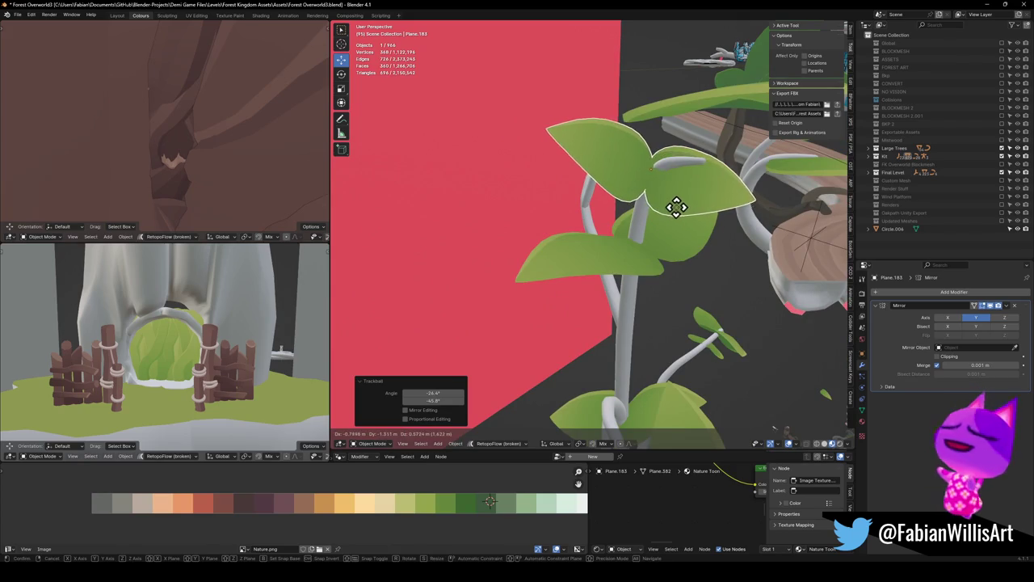
left_click(682, 203)
Step: Inspect the branches by selecting Forest_BigBranch_01 and Forest_BigBranch_00
scroll(695, 202, "down", 5)
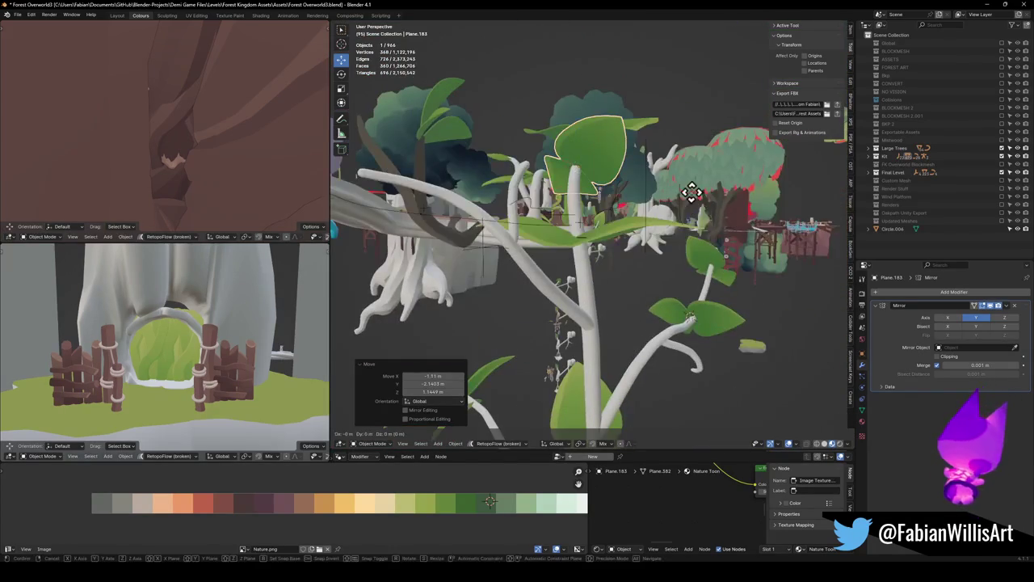
scroll(614, 206, "up", 5)
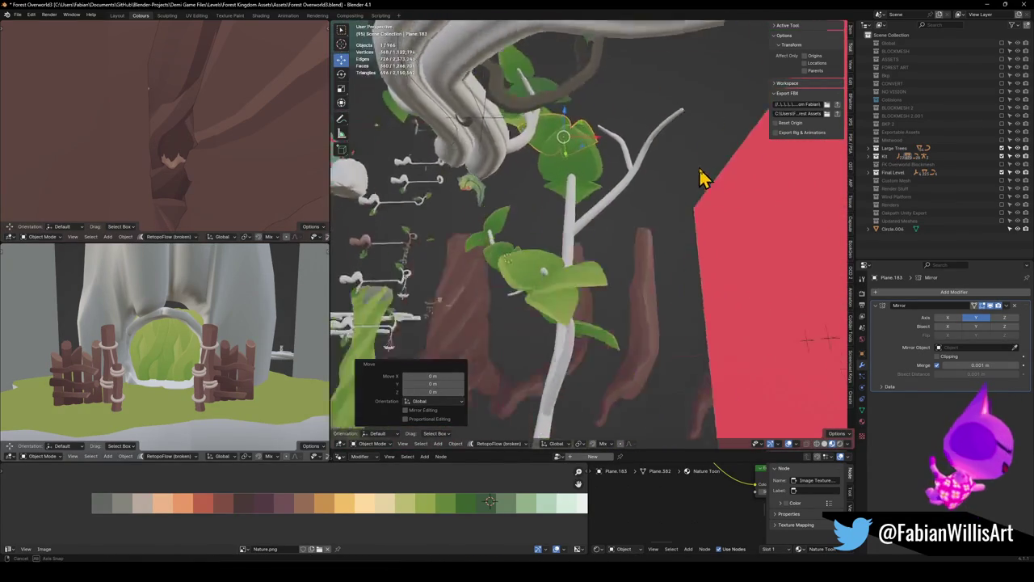
scroll(650, 243, "up", 5)
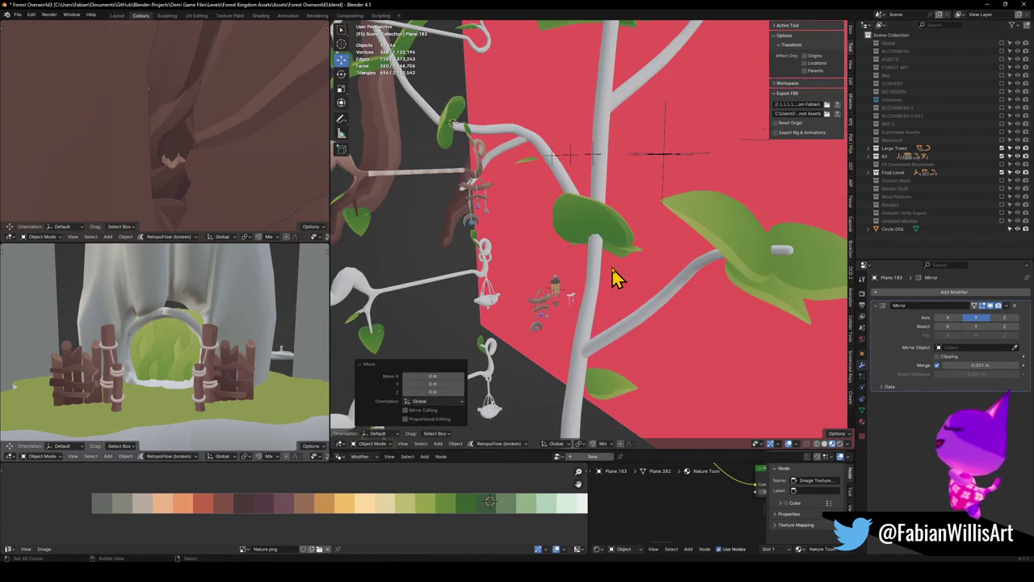
scroll(606, 246, "down", 3)
mouse_move(629, 258)
left_mouse_down("alt")
mouse_move(566, 272)
mouse_move(540, 315)
left_mouse_up("alt")
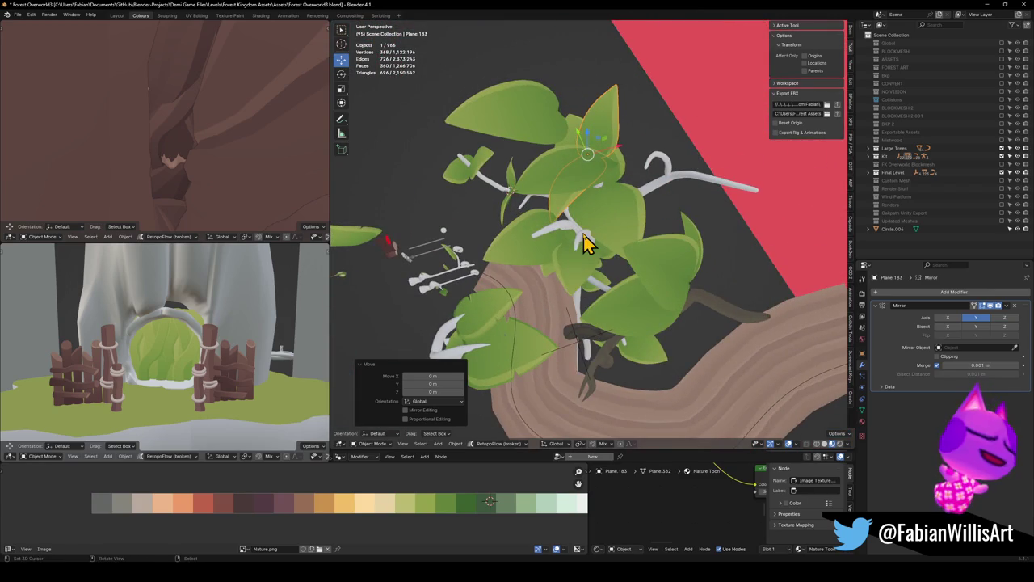
left_click(588, 243)
scroll(606, 230, "down", 3)
mouse_move(612, 227)
left_mouse_down("alt")
mouse_move(582, 293)
mouse_move(619, 254)
mouse_move(669, 287)
mouse_move(639, 313)
mouse_move(725, 282)
mouse_move(671, 261)
mouse_move(700, 235)
mouse_move(685, 277)
mouse_move(490, 270)
mouse_move(600, 267)
mouse_move(609, 226)
mouse_move(683, 231)
mouse_move(663, 224)
mouse_move(633, 307)
left_mouse_up("alt")
left_click(671, 282)
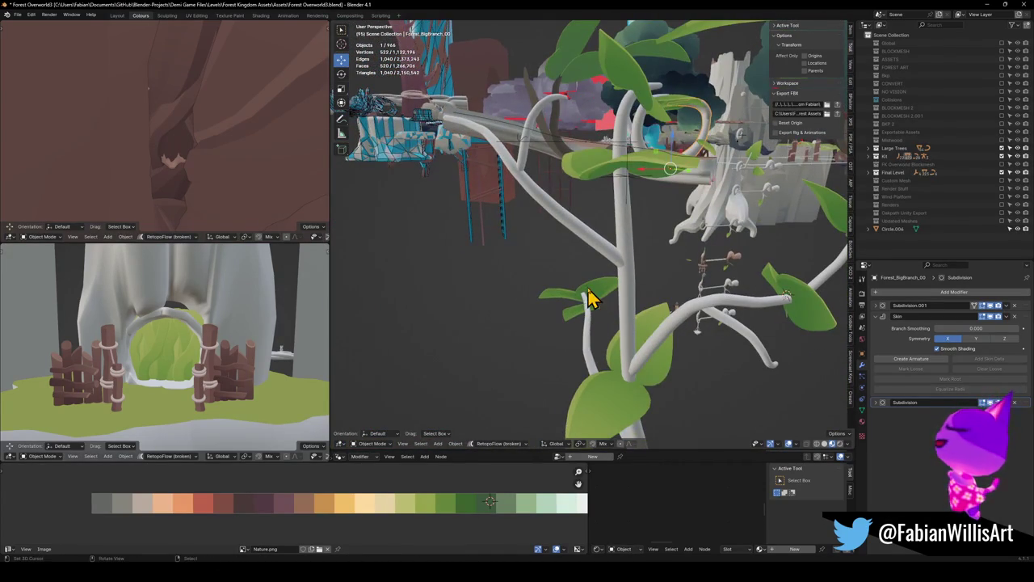
Step: Select three leaves, including the big one, and move them onto the vine stem
left_click(589, 294)
left_click(580, 327, "shift")
mouse_move(581, 328)
left_mouse_down("alt")
mouse_move(607, 345)
mouse_move(639, 343)
left_mouse_up("alt")
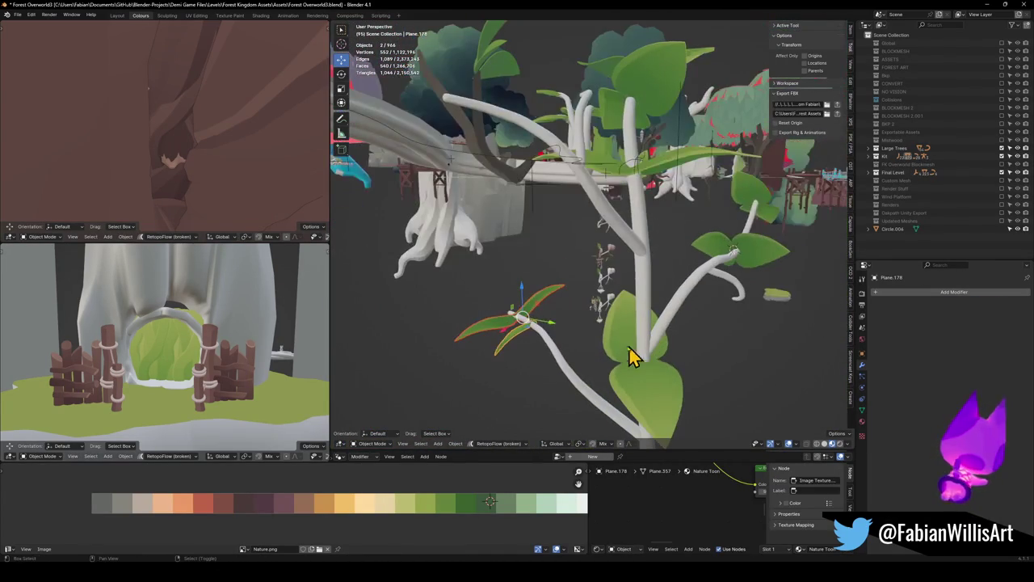
left_click(640, 343, "shift")
left_click_drag(743, 206, 679, 301, "alt")
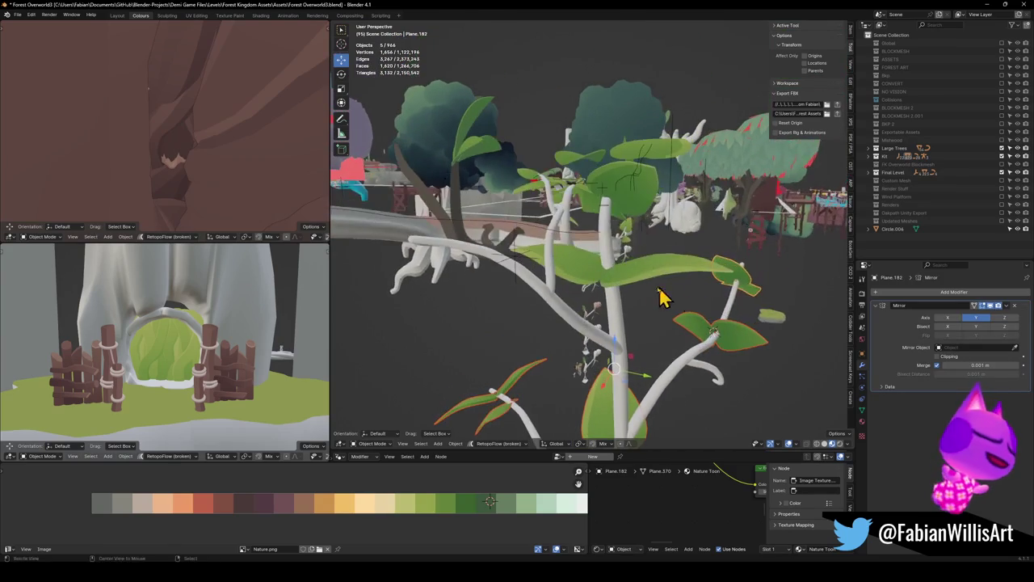
key("KP_Decimal")
key("g")
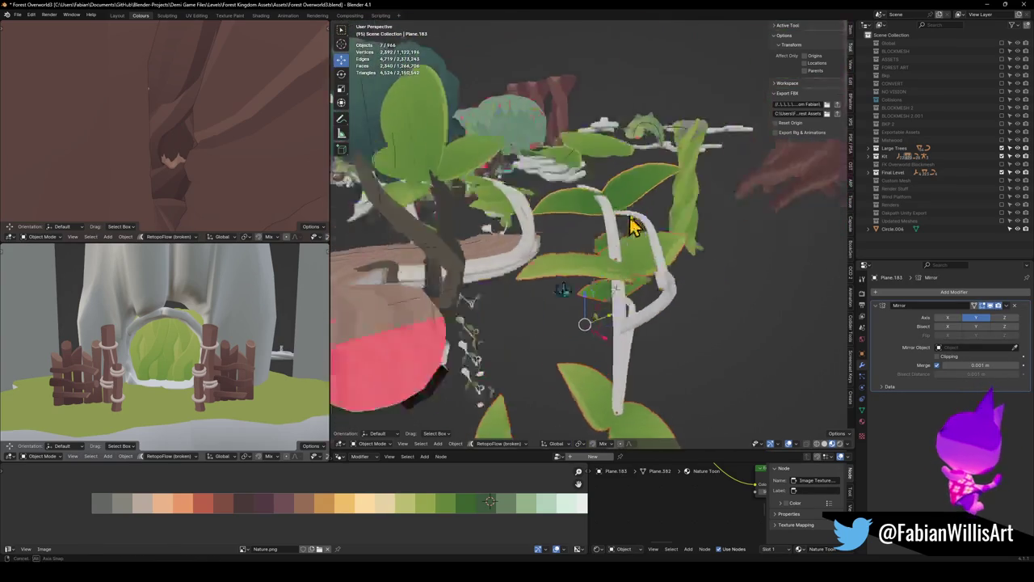
left_click(616, 370)
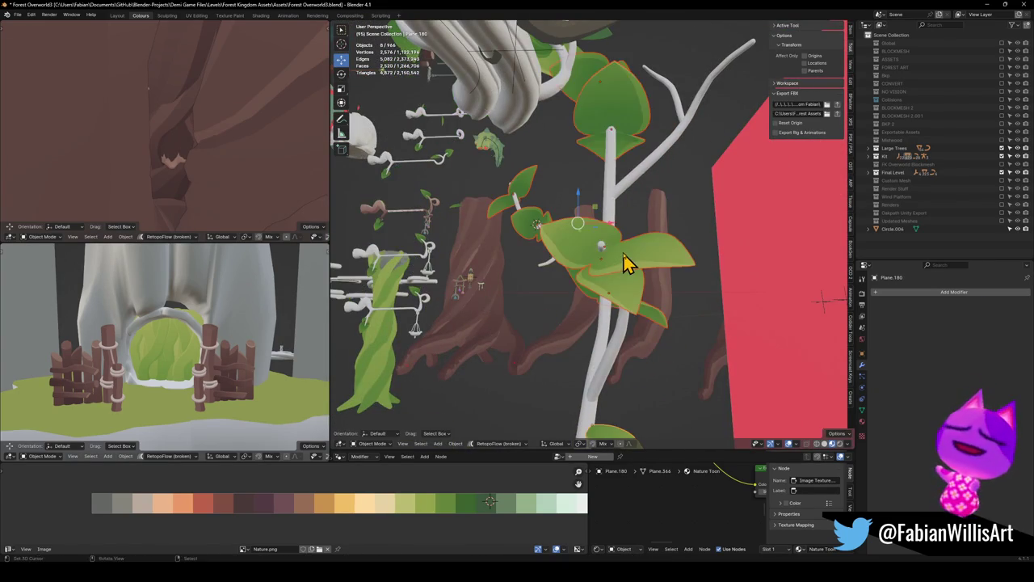
Step: Convert the selected leaves to a mesh via Quick Favorites, then select a leaf and Forest_BigBranch_01.001
key("q")
left_click(594, 82)
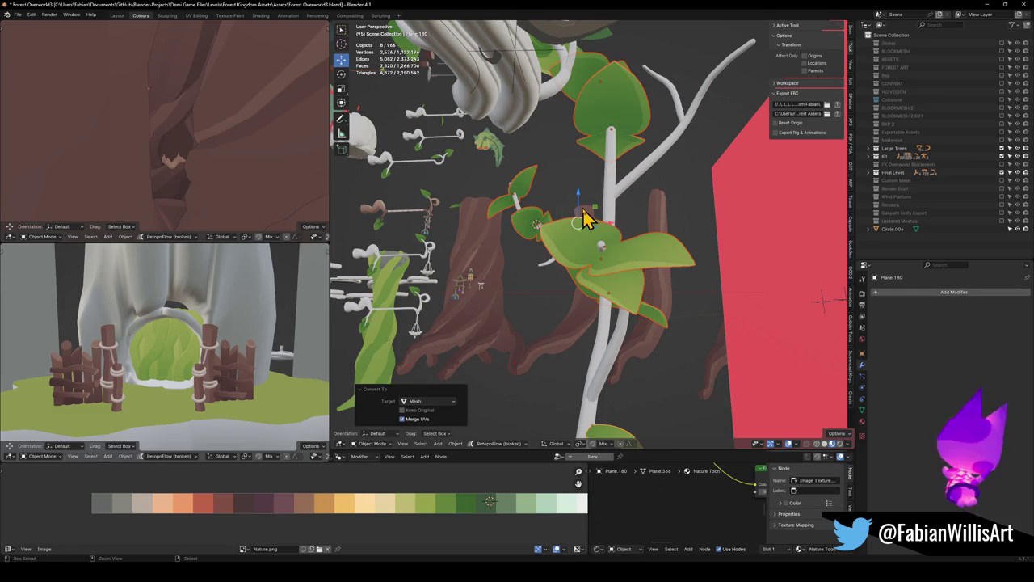
left_click(584, 254)
mouse_move(547, 245)
left_mouse_down()
mouse_move(561, 267)
mouse_move(563, 238)
left_mouse_up()
left_click(513, 197)
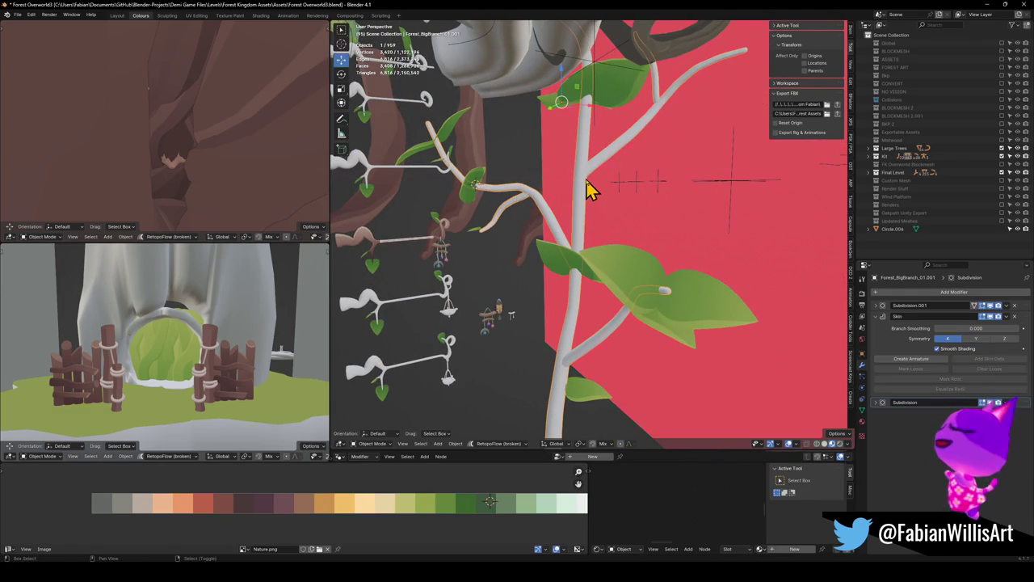
Step: Parent leaf Plane.180 to Forest_BigBranch_01.001 with Keep Transform, then nudge the branch into place
left_click(580, 229)
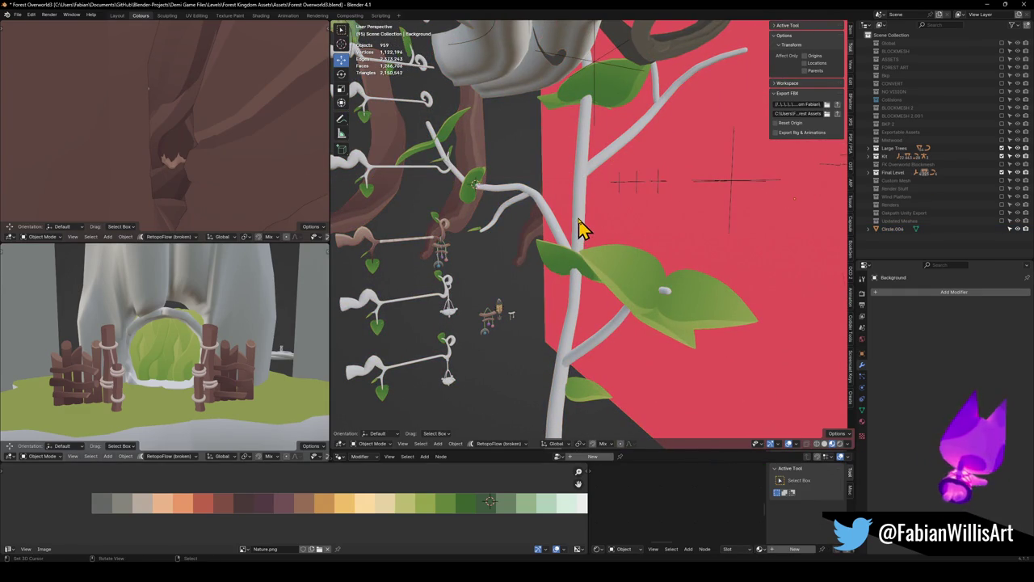
left_click(587, 266)
left_click(577, 231, "shift")
key("ctrl+p")
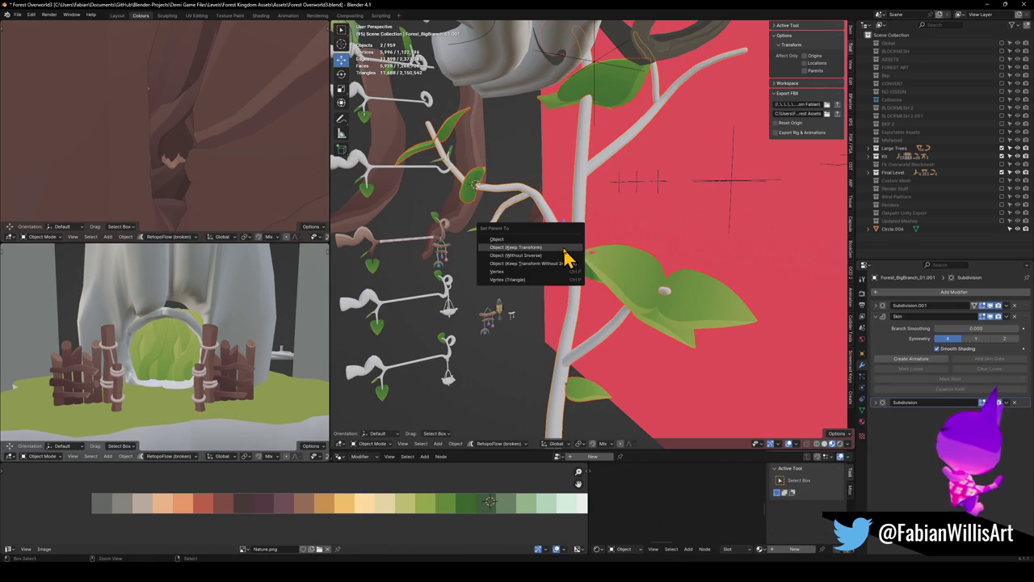
left_click(565, 257)
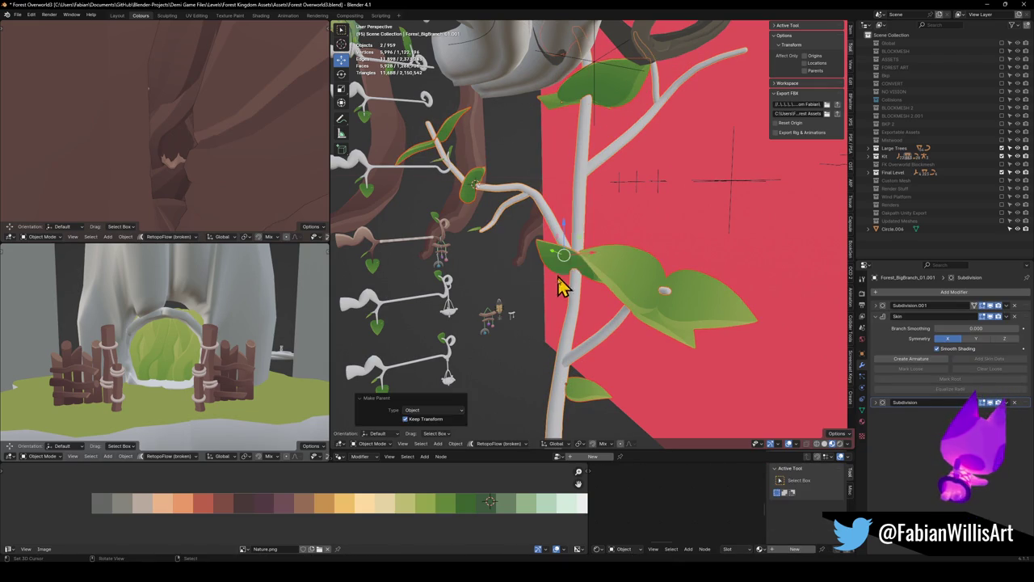
left_click(585, 237)
key("g")
left_click(602, 219)
Step: Isolate the branch and Plane.180 leaves in Local View and orbit around them
scroll(605, 262, "left", 5)
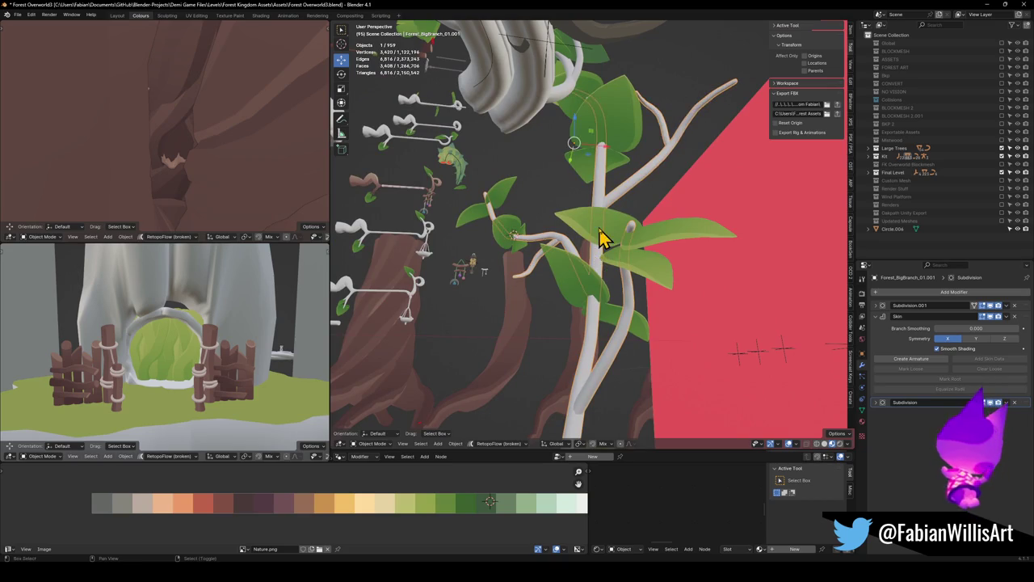
left_click(606, 239, "shift")
key("KP_Divide")
scroll(610, 242, "down", 5)
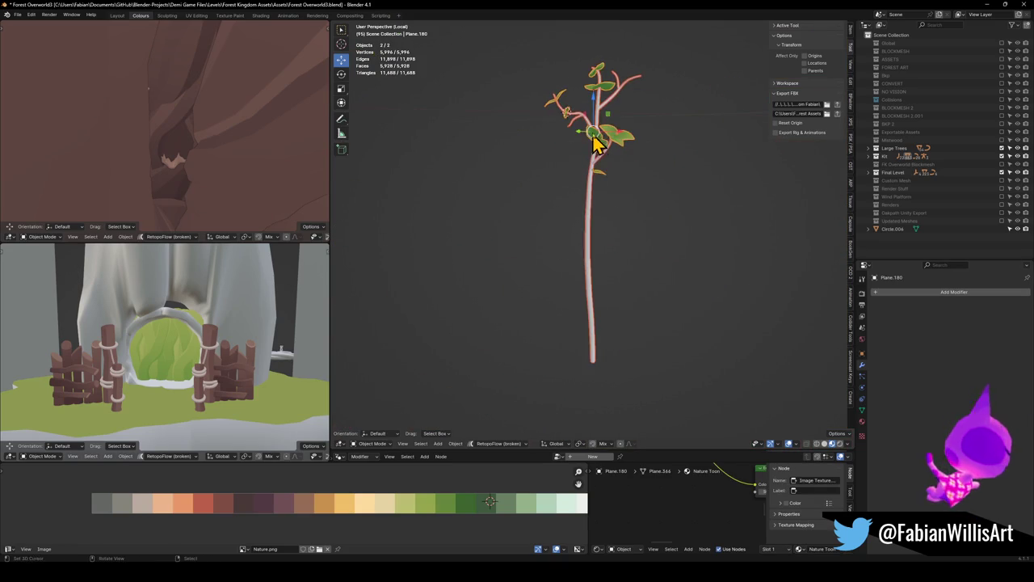
scroll(598, 134, "up", 5)
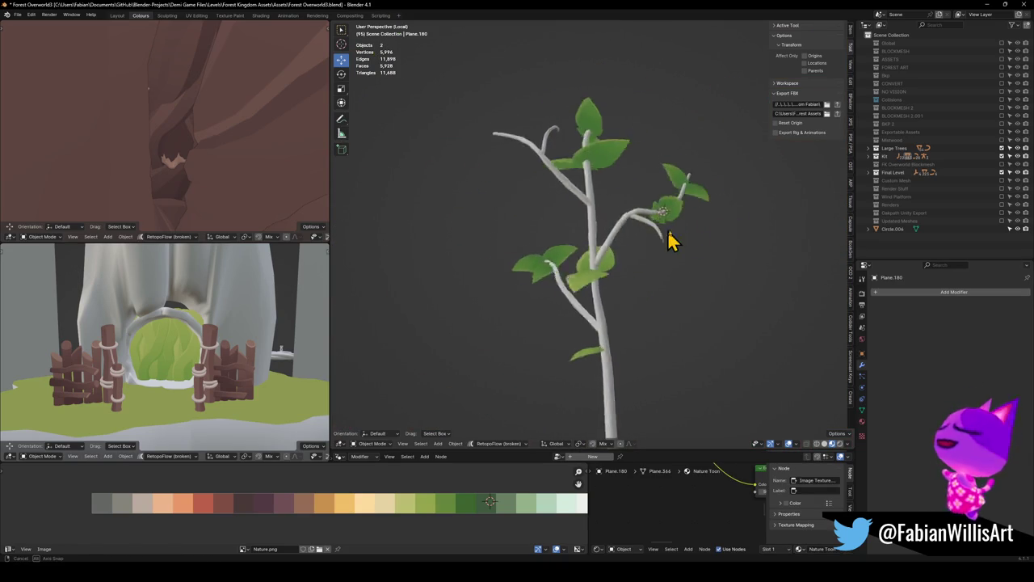
mouse_move(736, 236)
left_mouse_down()
mouse_move(623, 250)
mouse_move(723, 258)
mouse_move(693, 272)
mouse_move(651, 258)
left_mouse_up()
scroll(642, 282, "up", 5)
mouse_move(662, 307)
left_mouse_down()
mouse_move(667, 231)
mouse_move(716, 215)
mouse_move(704, 212)
left_mouse_up()
Step: In Edit Mode, shrink one leaf cluster to about 0.58 scale
key("Tab")
scroll(635, 213, "up", 4)
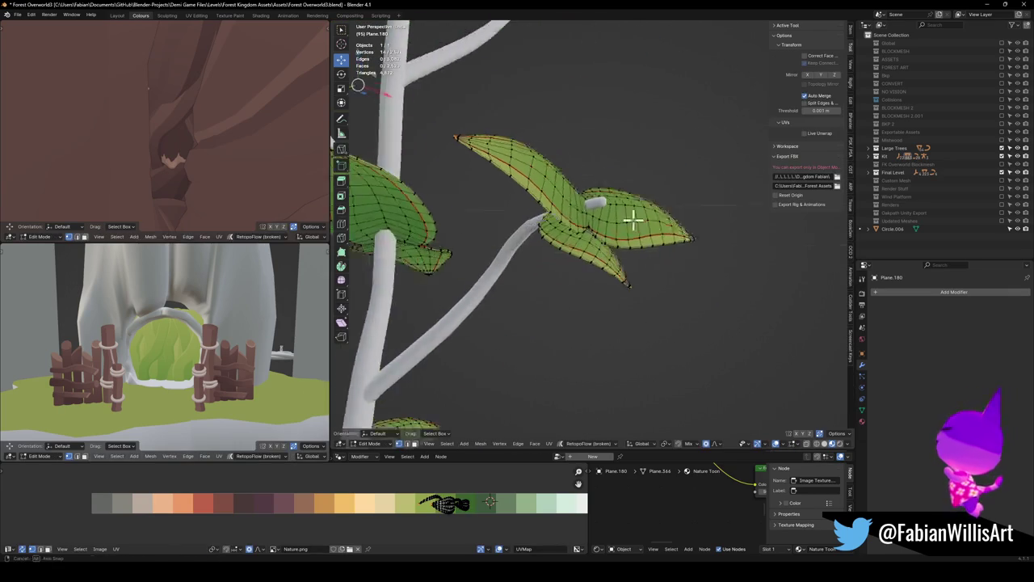
key("l")
mouse_move(638, 213)
left_mouse_down()
mouse_move(623, 213)
mouse_move(678, 259)
mouse_move(626, 247)
mouse_move(644, 242)
left_mouse_up()
key("s")
left_click(646, 244)
scroll(614, 242, "down", 4)
key("Tab")
scroll(634, 254, "down", 5)
mouse_move(623, 277)
left_mouse_down()
mouse_move(364, 277)
mouse_move(602, 277)
left_mouse_up()
Step: Rename the leaves Leaves.002 and the branch Forest_BigBranch_02, then save Forest Overworld3.blend
left_click(541, 292)
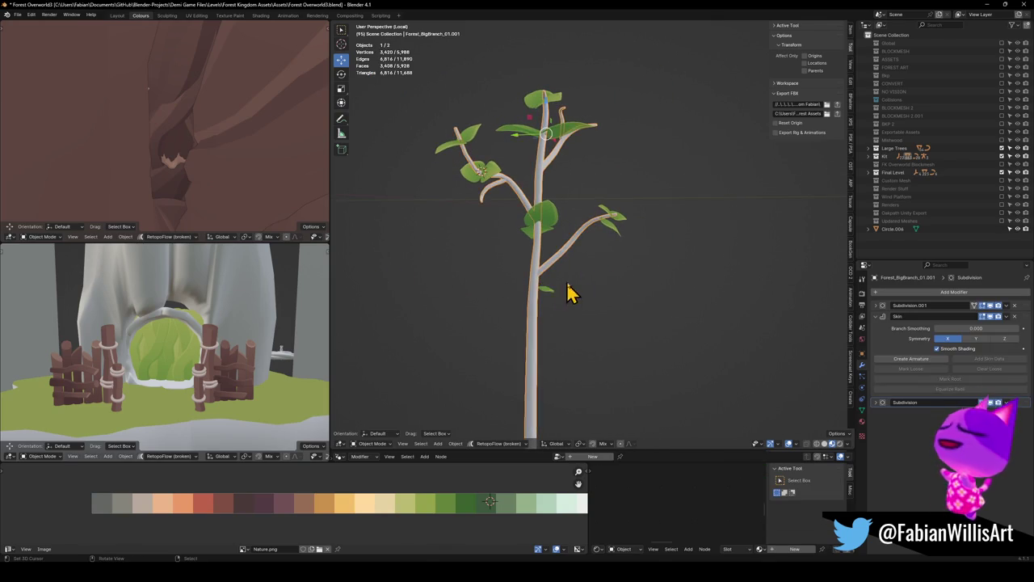
left_click(556, 231)
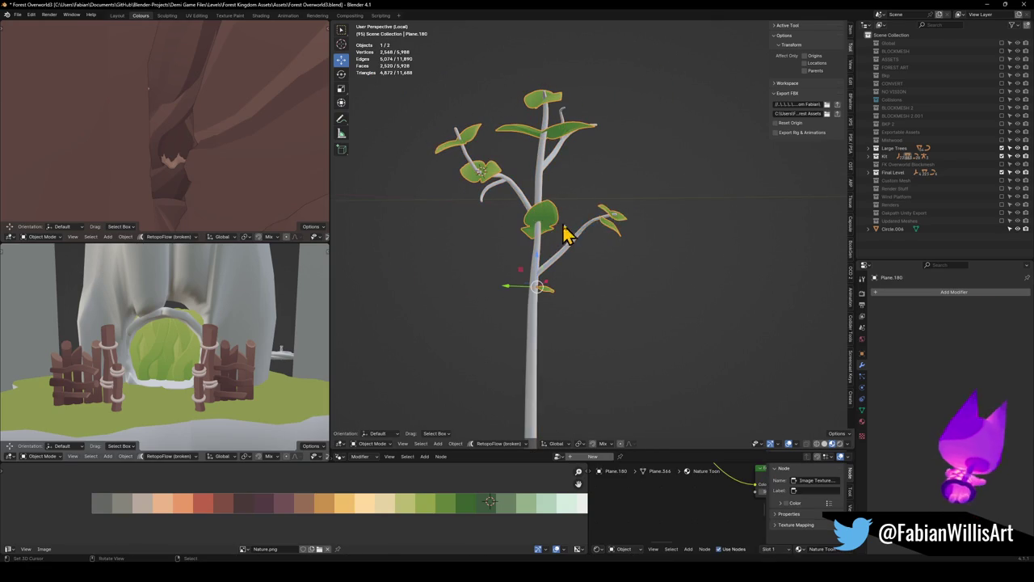
key("F2")
type("Leaves")
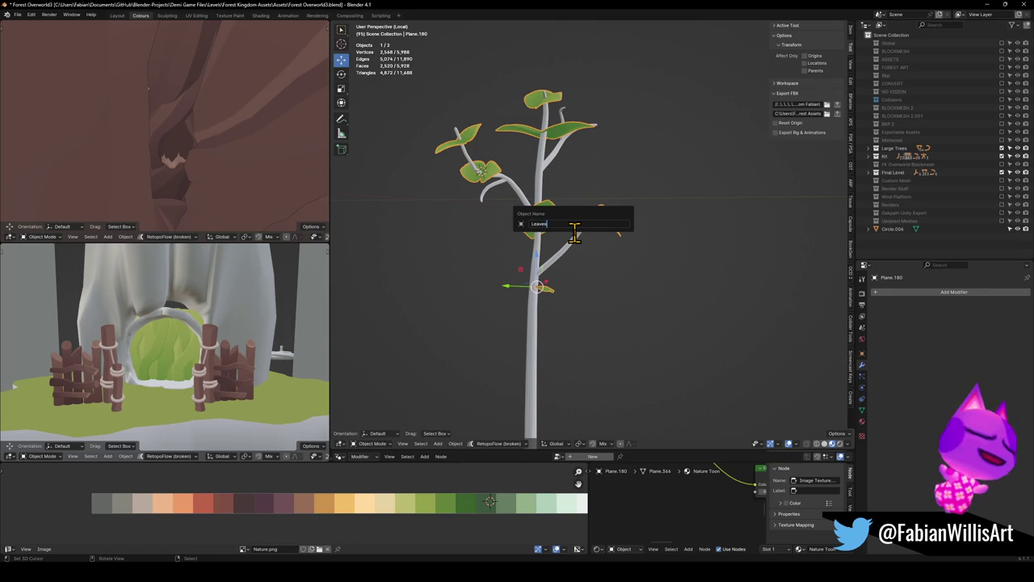
key("Return")
left_click(539, 179)
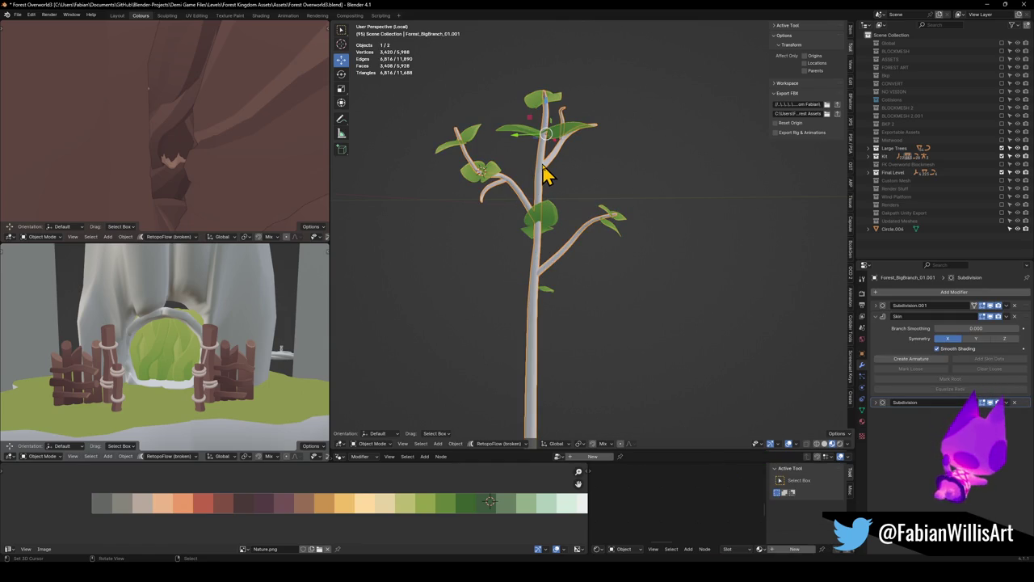
key("F2")
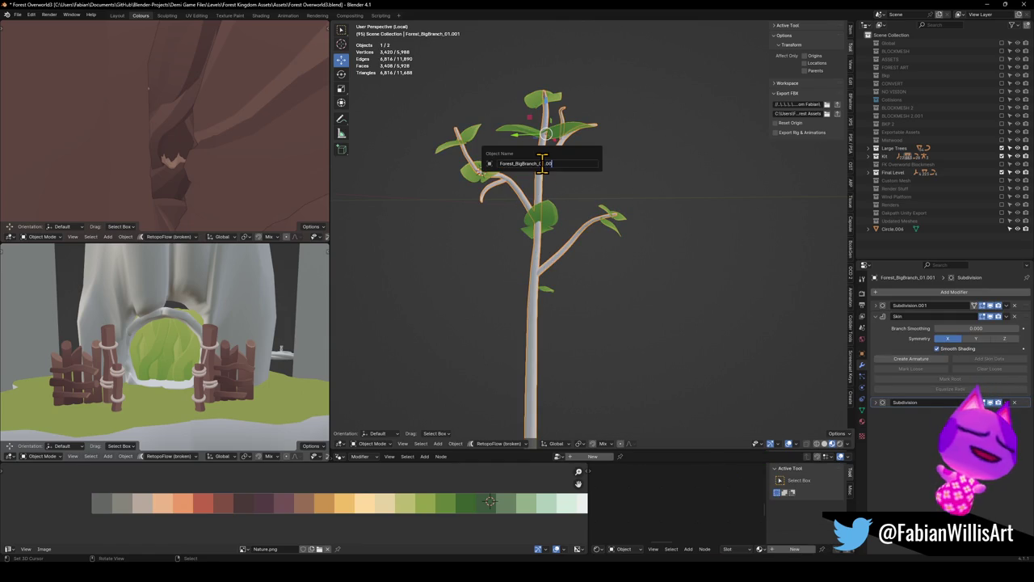
type("2")
key("Return")
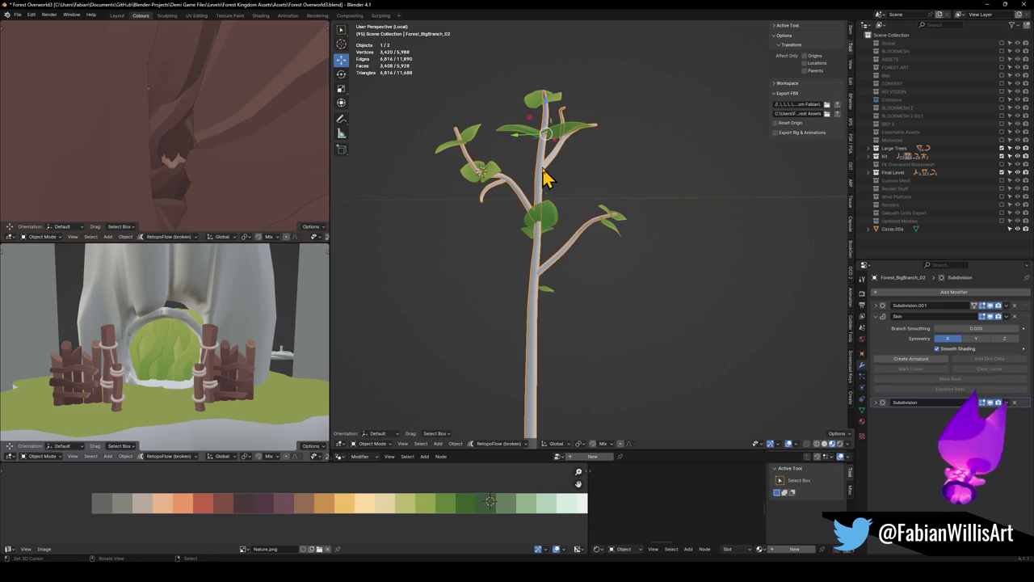
key("F2")
key("Escape")
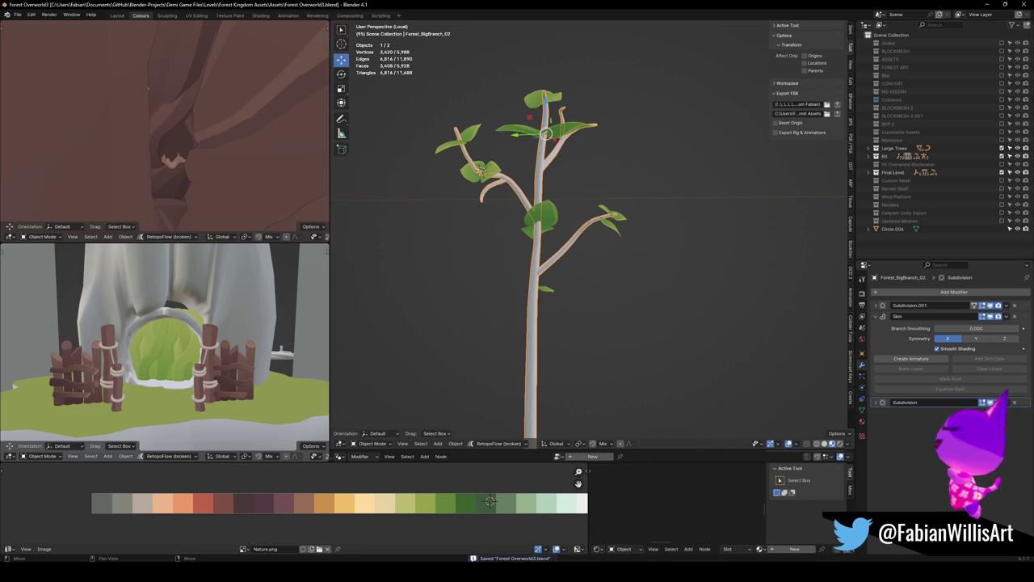
key("alt+Tab")
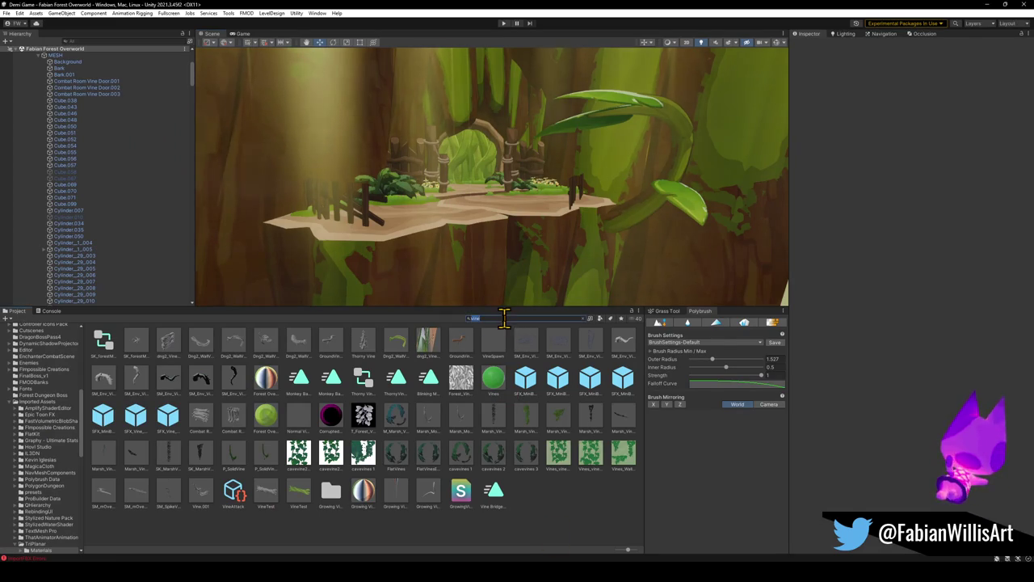
Step: Place the Forest_BigBranch_02 model into the forest scene and inspect its leaves
left_click(108, 353)
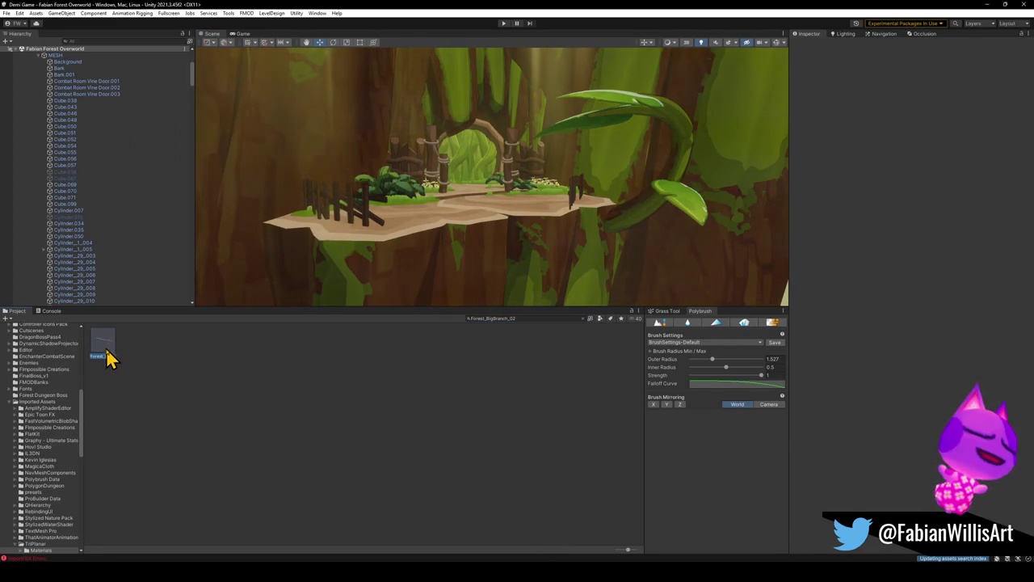
left_click_drag(399, 279, 401, 281)
mouse_move(439, 226)
left_mouse_down()
mouse_move(376, 243)
mouse_move(419, 410)
mouse_move(431, 226)
mouse_move(522, 247)
mouse_move(492, 224)
mouse_move(594, 176)
left_mouse_up()
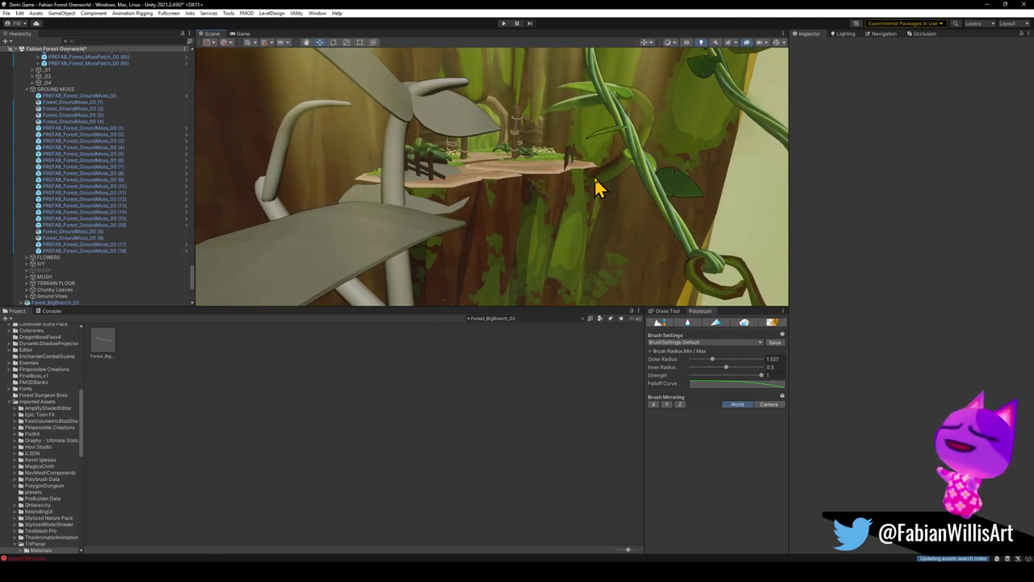
left_click(594, 177)
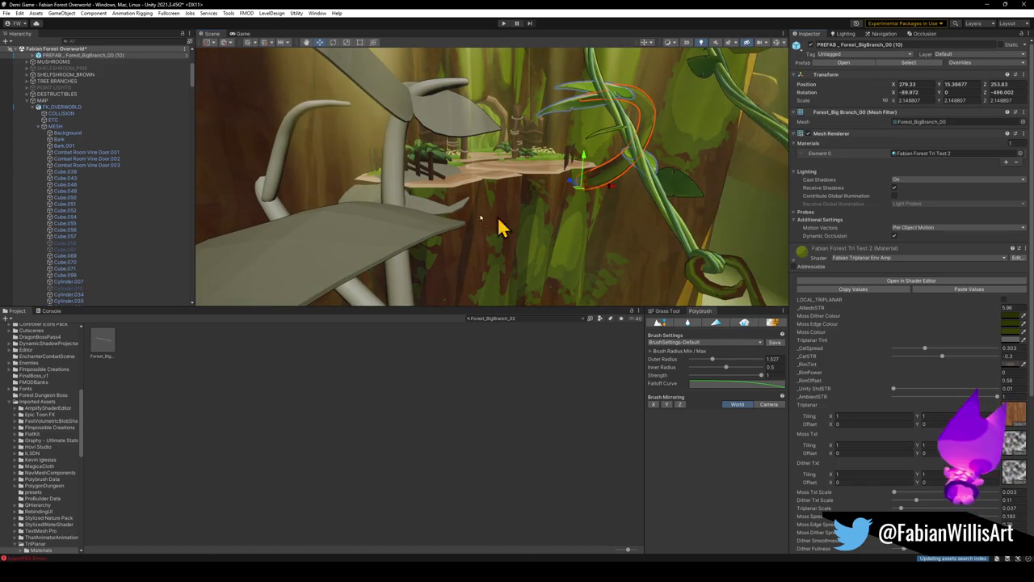
left_click(566, 116)
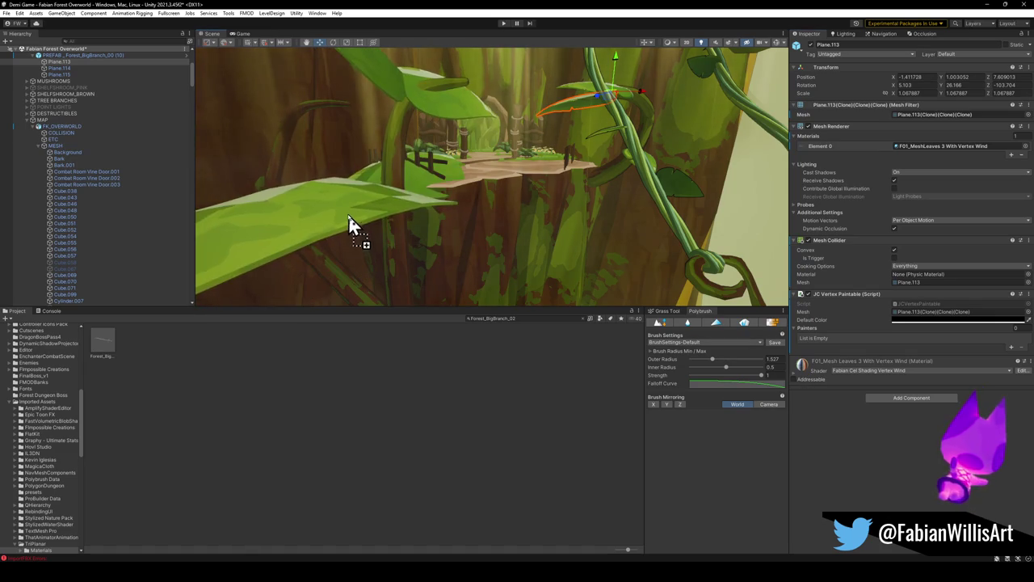
mouse_move(476, 206)
left_mouse_down()
mouse_move(401, 219)
mouse_move(490, 203)
mouse_move(492, 189)
mouse_move(526, 210)
left_mouse_up()
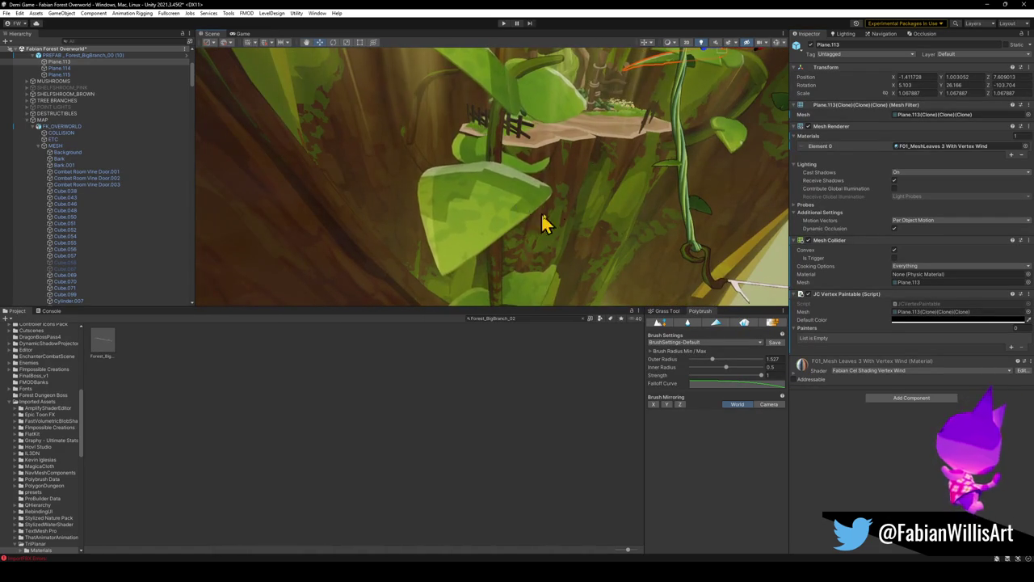
mouse_move(619, 240)
left_mouse_down()
mouse_move(630, 182)
mouse_move(670, 194)
mouse_move(496, 223)
mouse_move(528, 217)
mouse_move(716, 312)
left_mouse_up()
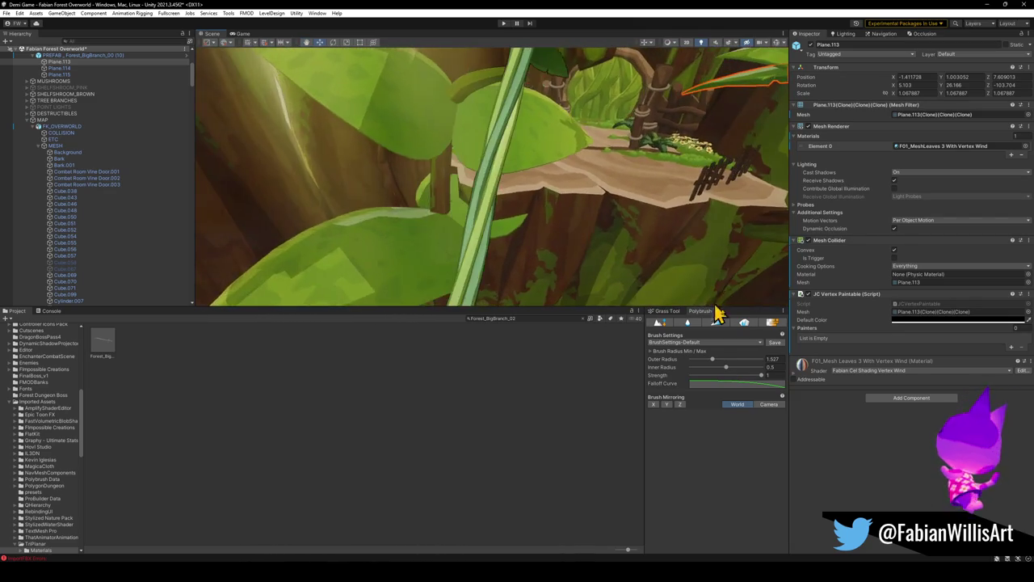
Step: Lower the Wind Speed in the leaf material's shader properties
left_click(797, 376)
scroll(840, 437, "down", 4)
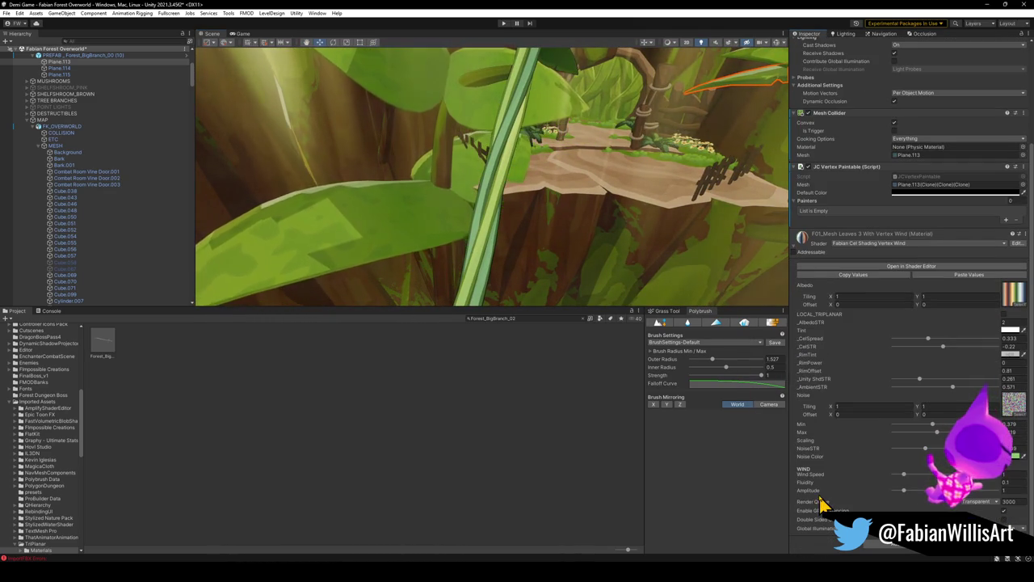
left_click_drag(905, 474, 893, 474)
mouse_move(542, 227)
left_mouse_down()
mouse_move(610, 224)
mouse_move(612, 237)
left_mouse_up()
Step: In Blender, shade the leaves smooth and select both branch and leaves for re-export
left_click(994, 4)
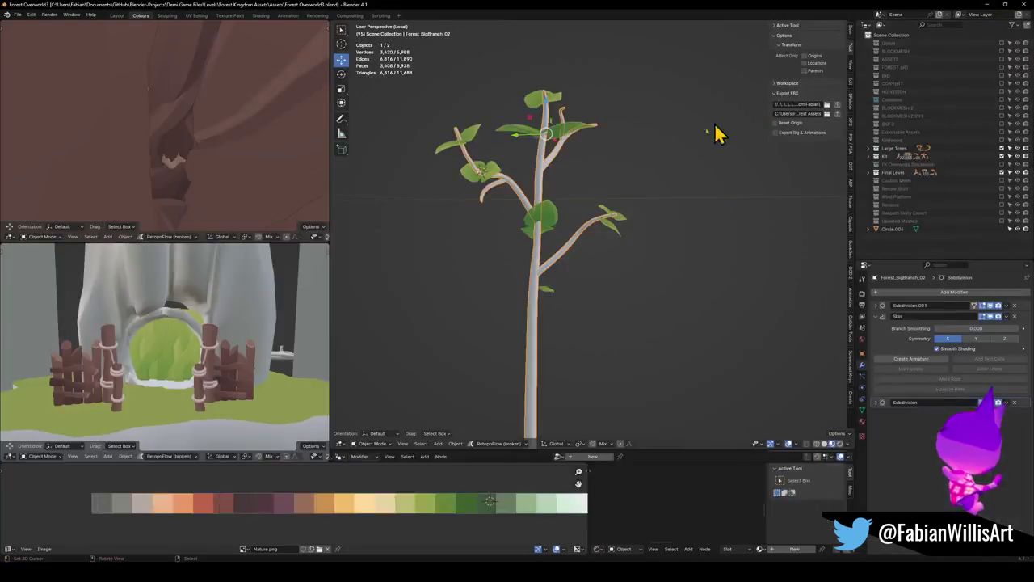
left_click(555, 222)
right_click(554, 219)
left_click(535, 270)
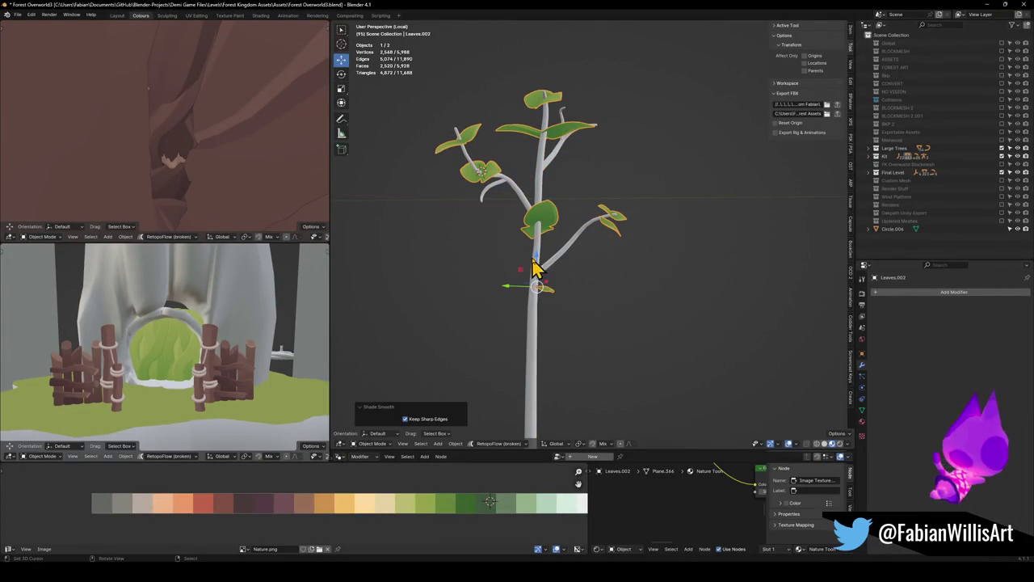
left_click(548, 257)
key("a")
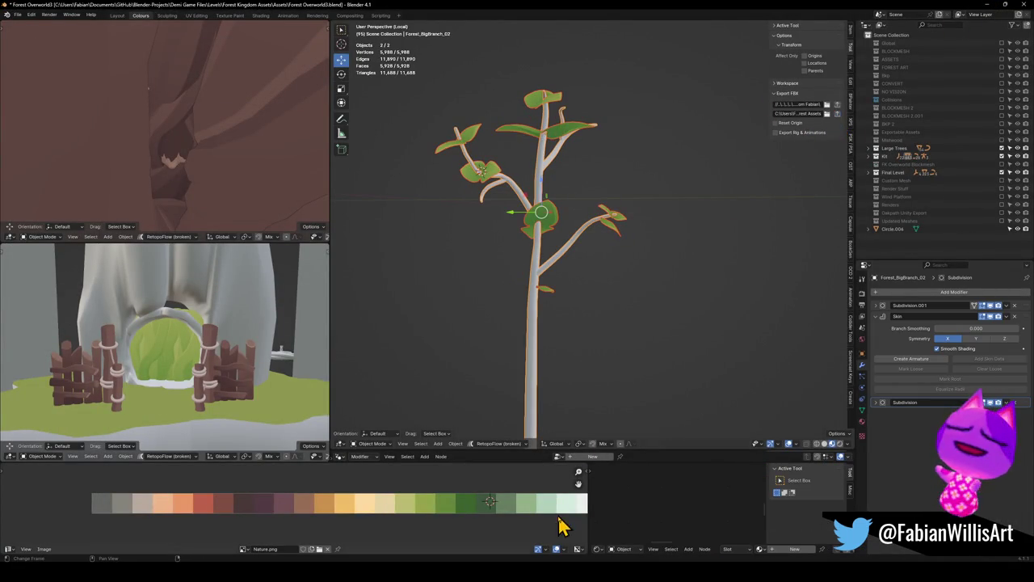
key("alt+Tab")
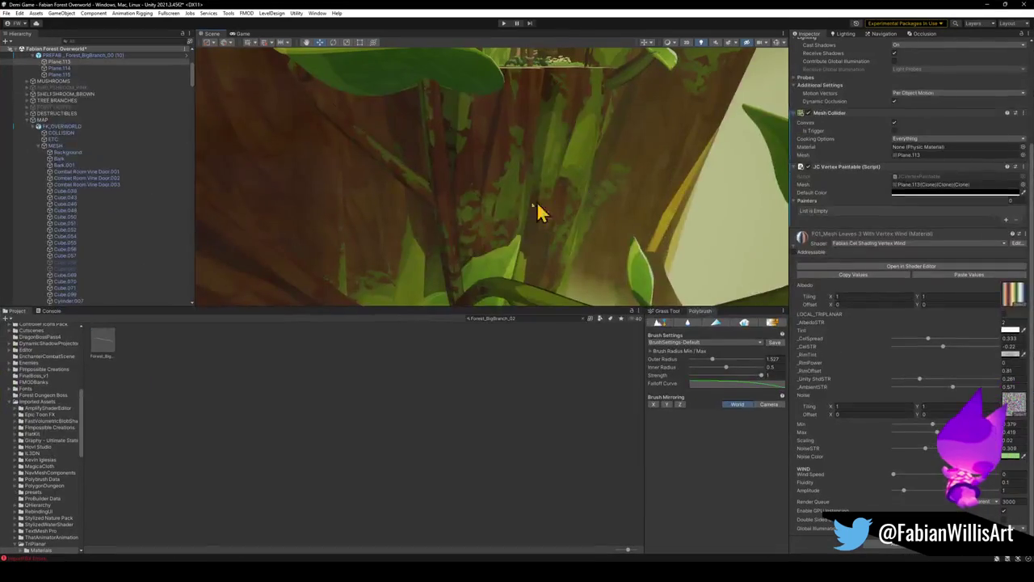
Step: Save the placed branch as an original prefab in the Forest Asset Prefabs folder
left_click(457, 253)
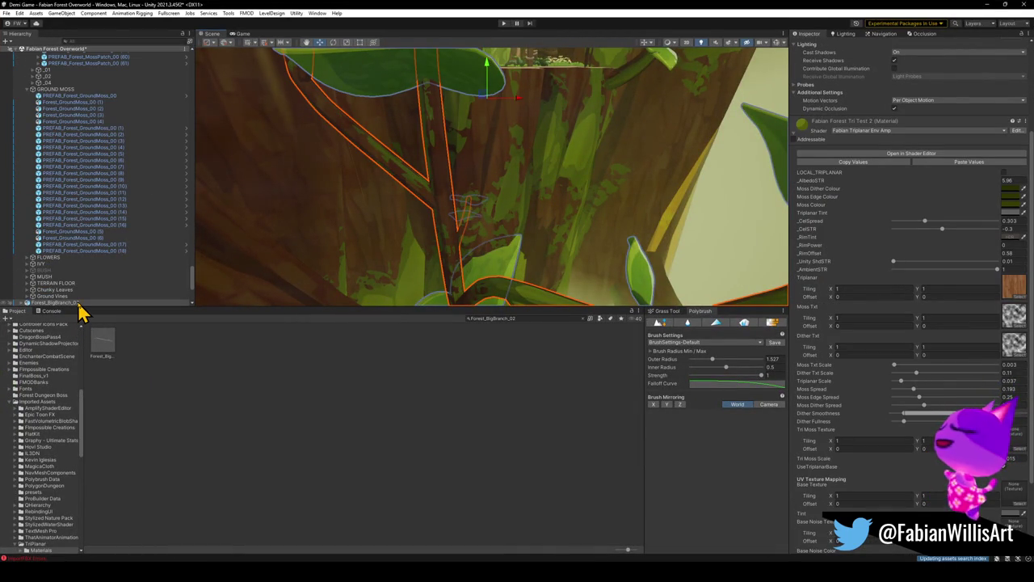
left_click(110, 358)
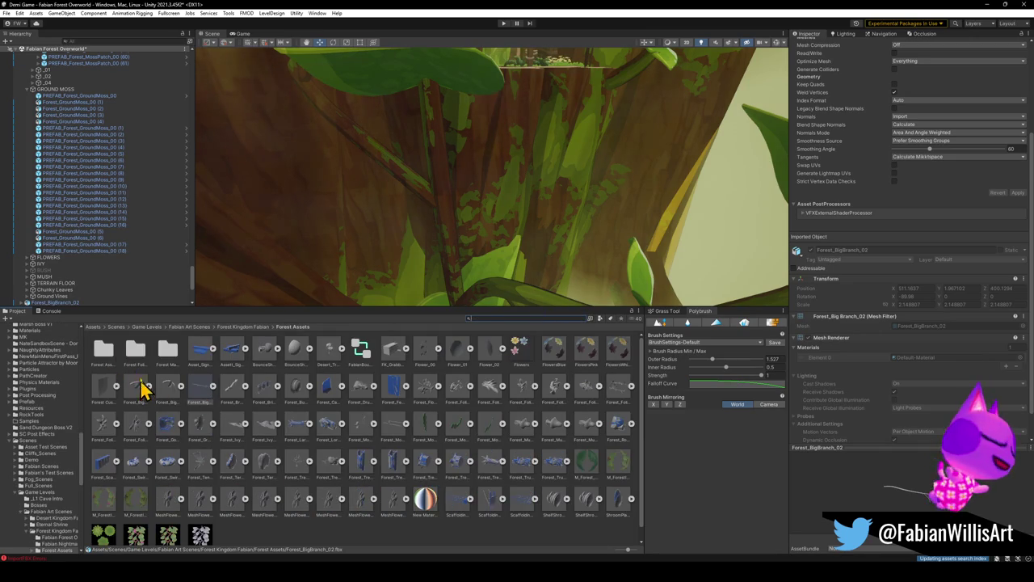
left_click(108, 366)
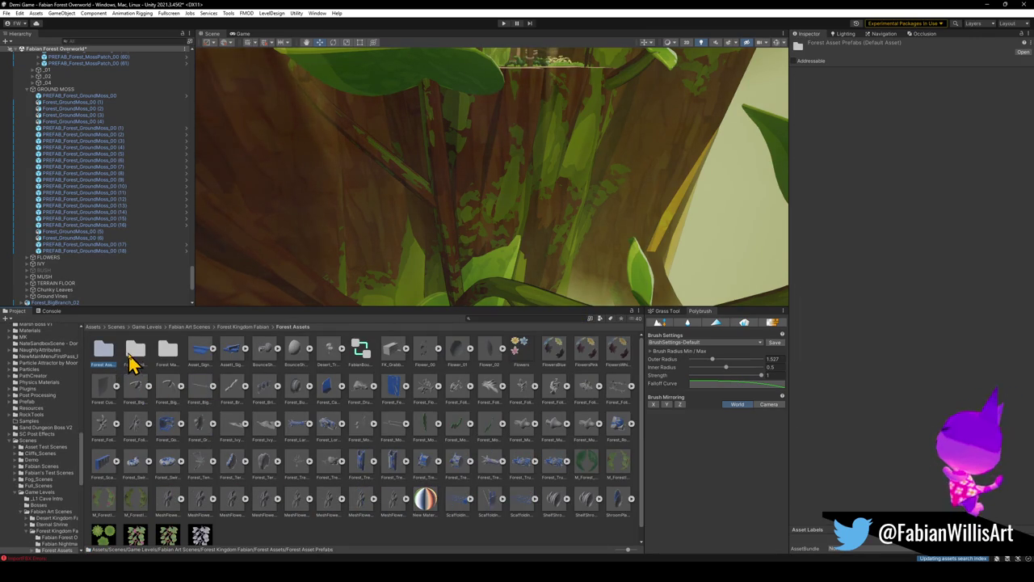
double_click(105, 364)
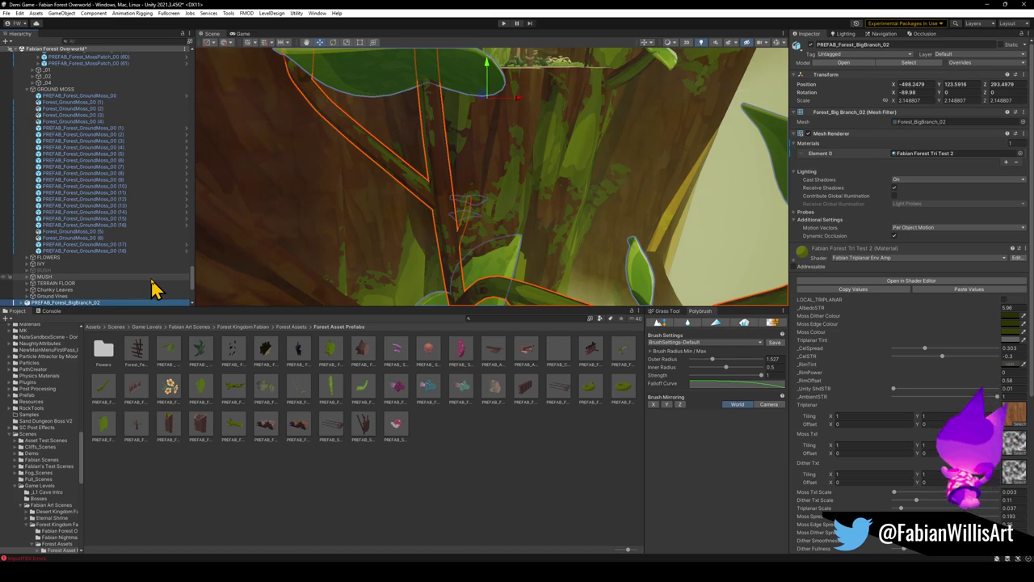
mouse_move(78, 306)
left_mouse_down()
mouse_move(369, 438)
mouse_move(372, 494)
left_mouse_up()
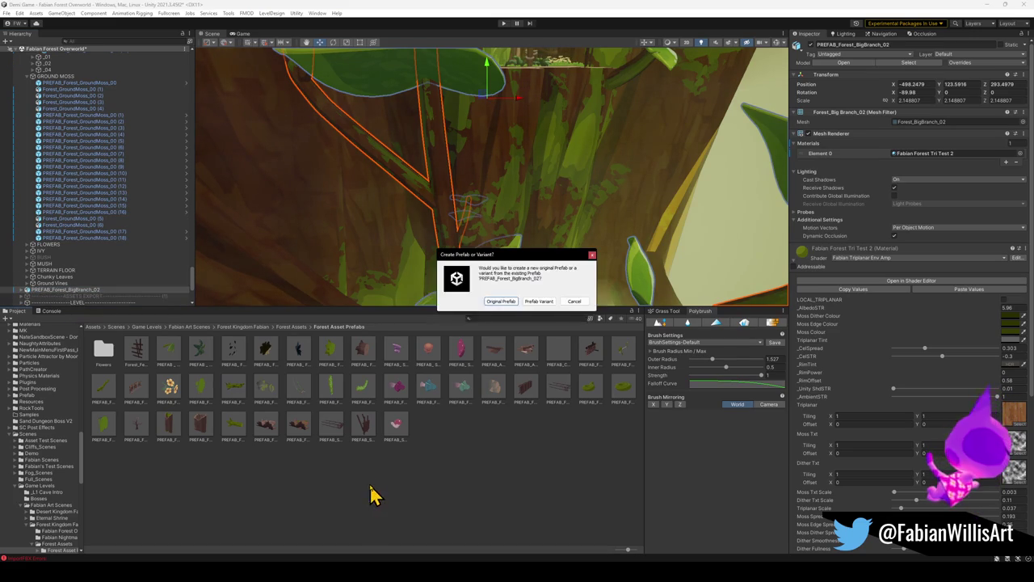
left_click(499, 302)
Step: Rename the branch's parent object to BigBranch_02
left_click(68, 291)
type("BigBranch_")
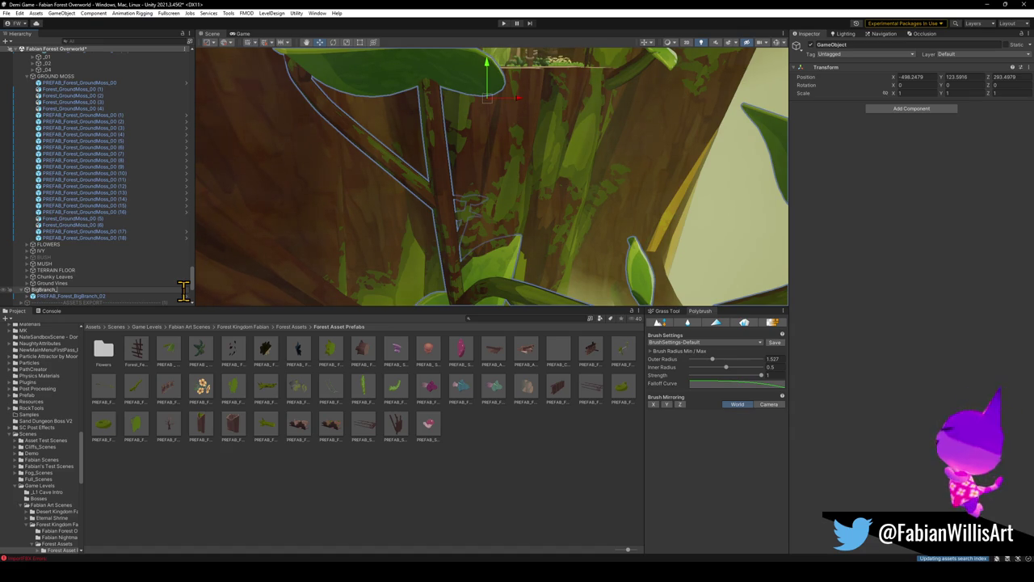
type("02")
key("Return")
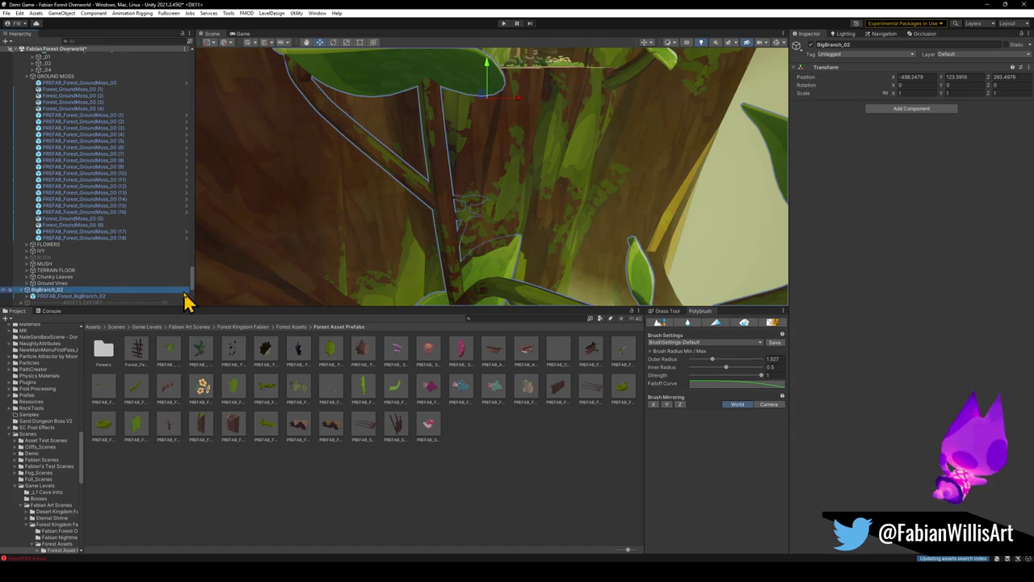
Step: Drag BigBranch_02 into the expanded ASSETS group just below Ground Vines
left_click(68, 135)
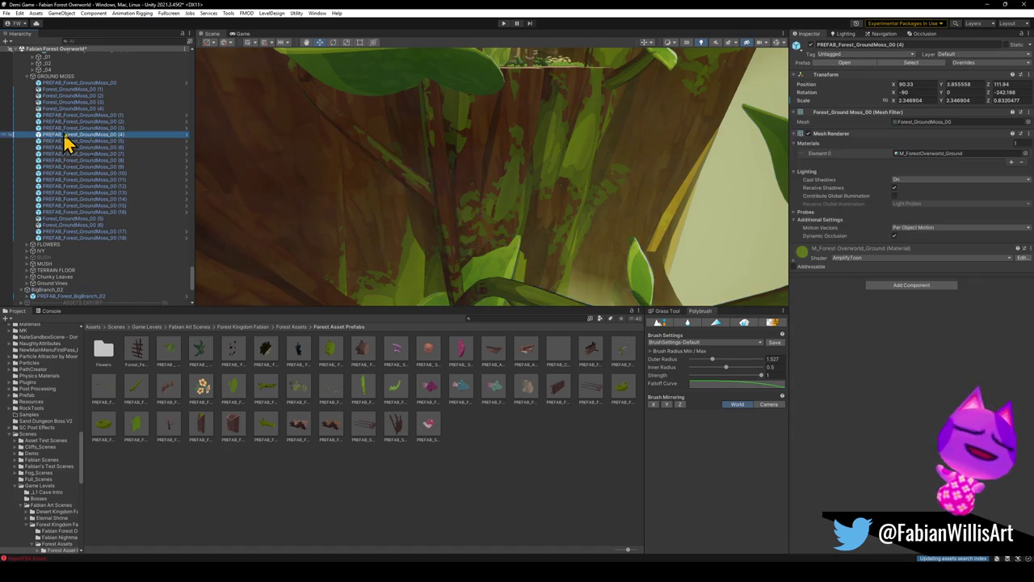
key("ctrl+a")
key("Left")
key("Right")
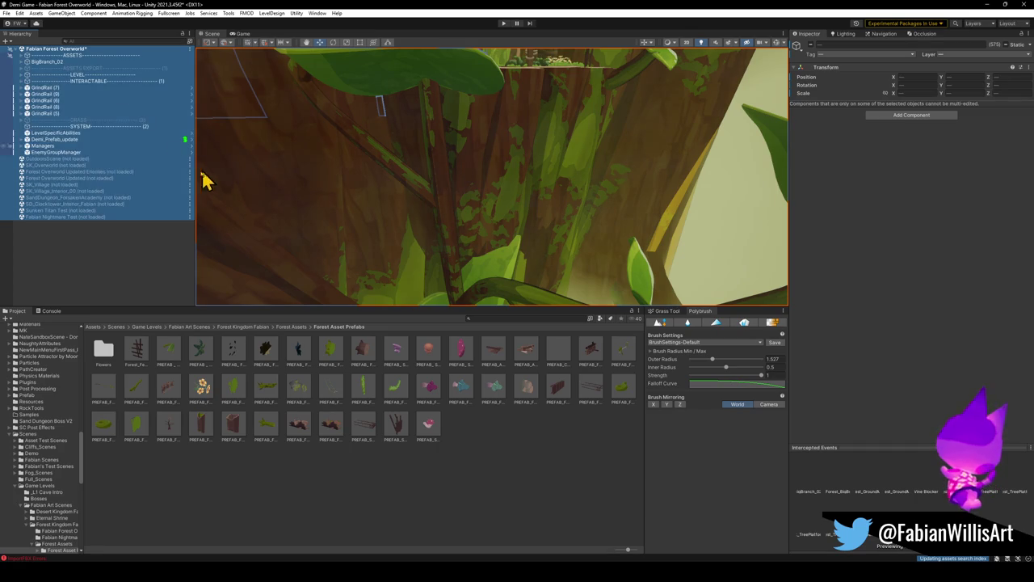
left_click(49, 63)
left_click(22, 56)
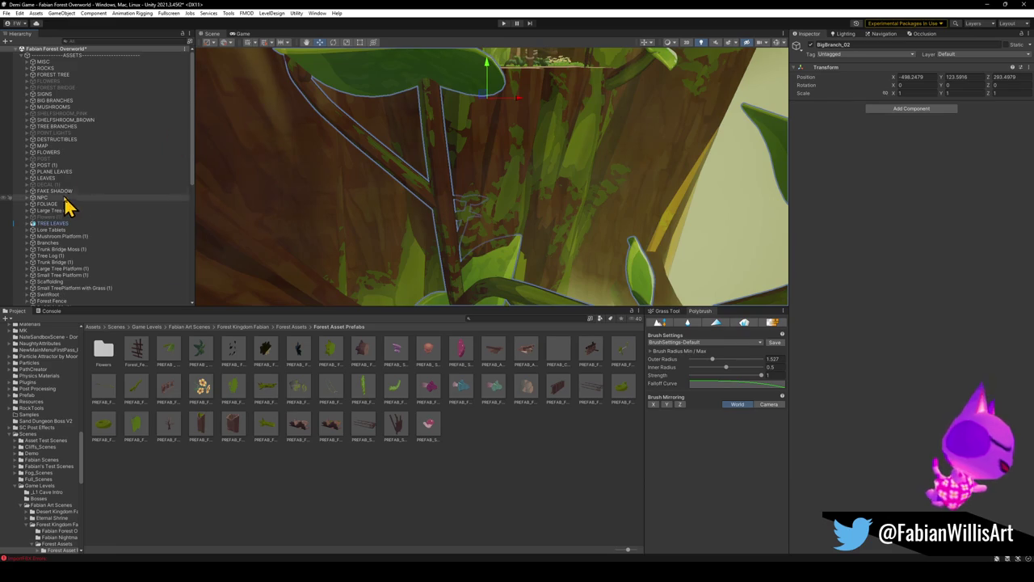
scroll(81, 202, "down", 5)
left_click_drag(51, 245, 54, 236)
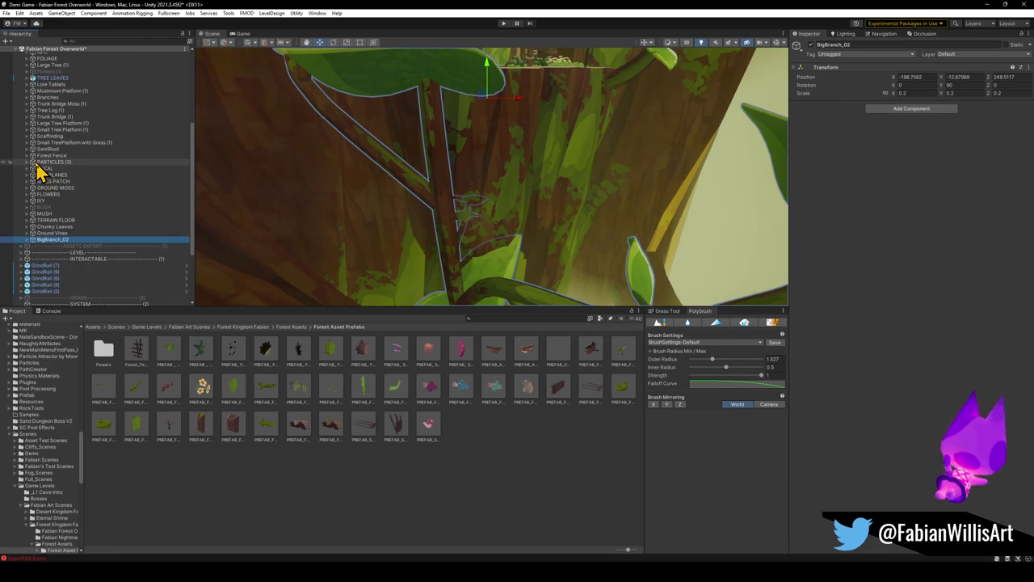
left_click(29, 240)
Step: Select PREFAB_Forest_BigBranch_02, nudge it along X, and frame it closely against the tree trunk
left_click(80, 246)
mouse_move(452, 178)
left_mouse_down()
mouse_move(498, 169)
mouse_move(498, 189)
mouse_move(517, 203)
mouse_move(513, 253)
mouse_move(619, 217)
mouse_move(577, 223)
mouse_move(595, 122)
mouse_move(610, 192)
left_mouse_up()
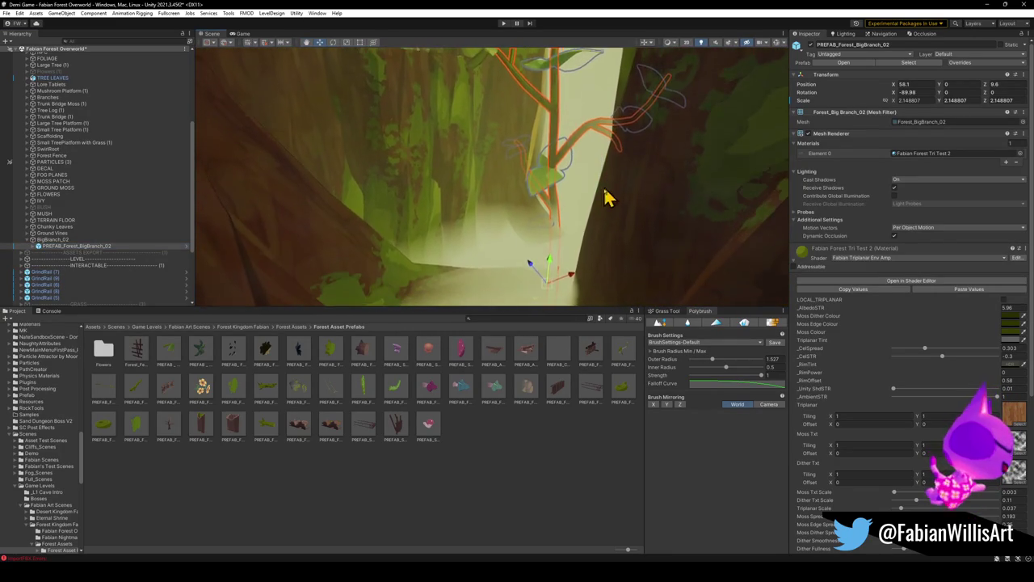
left_click_drag(549, 296, 559, 314)
mouse_move(477, 234)
left_mouse_down("alt")
mouse_move(525, 166)
mouse_move(486, 155)
left_mouse_up("alt")
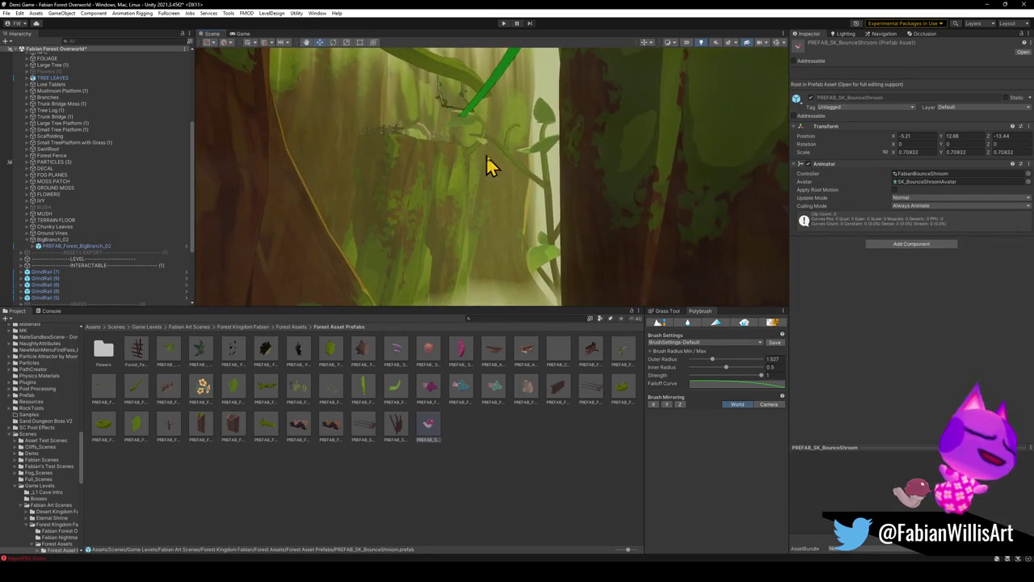
left_click(560, 238)
mouse_move(560, 237)
left_mouse_down("alt")
mouse_move(563, 273)
mouse_move(527, 306)
mouse_move(537, 150)
mouse_move(501, 208)
mouse_move(506, 135)
mouse_move(528, 120)
mouse_move(547, 143)
left_mouse_up("alt")
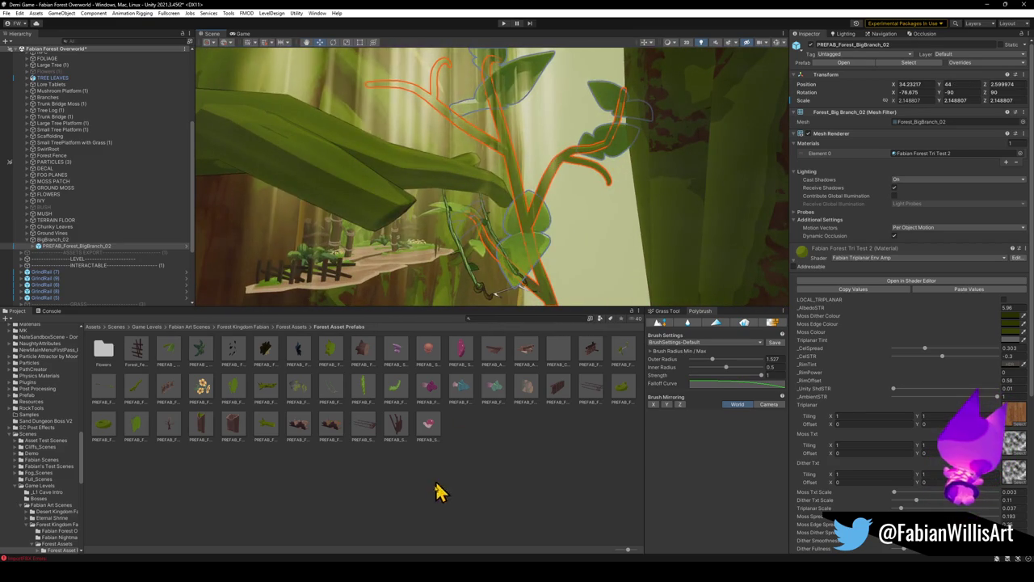
mouse_move(525, 232)
left_mouse_down("alt")
mouse_move(526, 222)
mouse_move(518, 241)
mouse_move(548, 238)
mouse_move(538, 192)
mouse_move(467, 168)
mouse_move(480, 171)
mouse_move(478, 199)
mouse_move(488, 199)
mouse_move(444, 186)
mouse_move(439, 203)
mouse_move(542, 242)
left_mouse_up("alt")
Step: Duplicate the branch as PREFAB_Forest_BigBranch_02 (1) and rotate it to a new angle
key("ctrl+d")
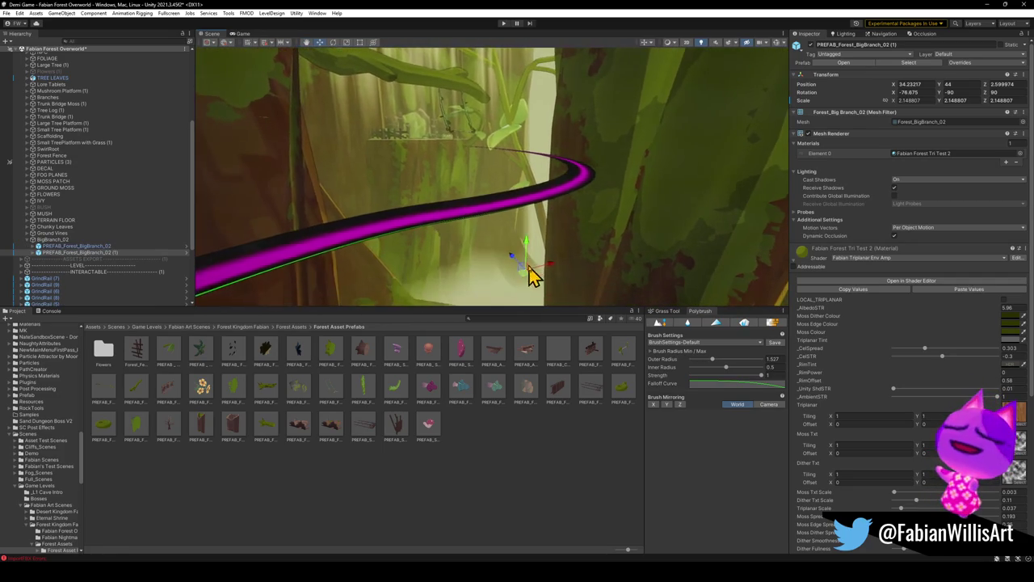
mouse_move(436, 254)
left_mouse_down("alt")
mouse_move(408, 274)
mouse_move(443, 281)
mouse_move(434, 303)
mouse_move(457, 299)
mouse_move(433, 295)
mouse_move(423, 234)
mouse_move(404, 231)
mouse_move(415, 173)
mouse_move(390, 169)
mouse_move(466, 199)
mouse_move(448, 257)
mouse_move(407, 277)
mouse_move(429, 246)
left_mouse_up("alt")
key("e")
key("e")
key("e")
mouse_move(396, 279)
left_mouse_down()
mouse_move(492, 284)
mouse_move(666, 318)
mouse_move(616, 298)
left_mouse_up()
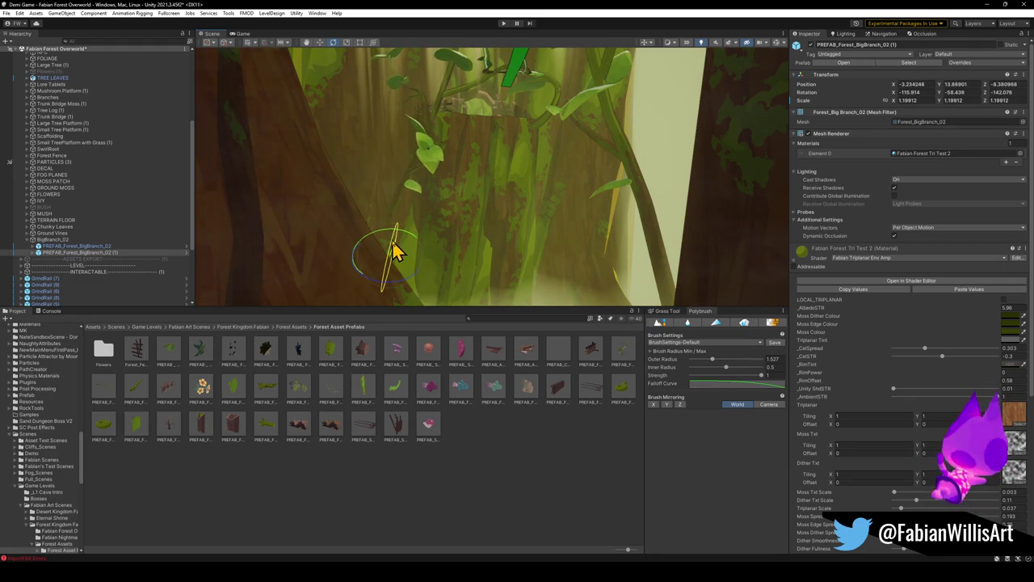
mouse_move(409, 255)
left_mouse_down()
mouse_move(396, 253)
mouse_move(422, 245)
mouse_move(423, 207)
mouse_move(454, 198)
mouse_move(436, 234)
mouse_move(480, 213)
mouse_move(494, 219)
mouse_move(503, 203)
mouse_move(550, 219)
mouse_move(554, 246)
left_mouse_up()
Step: Lift branch copy (1) higher up the tree trunk
left_click(540, 208)
key("r")
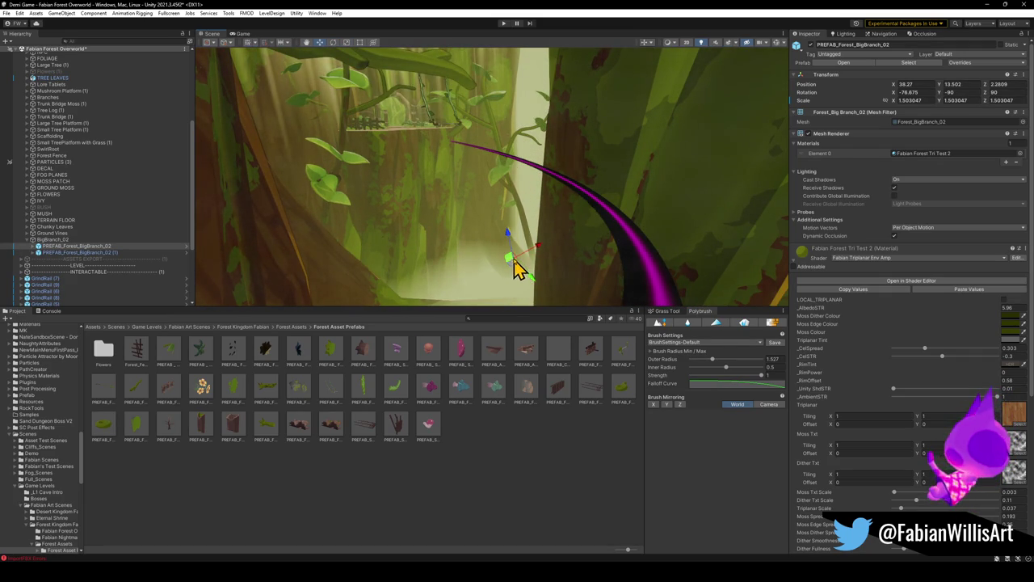
mouse_move(512, 80)
left_mouse_down()
mouse_move(529, 197)
mouse_move(602, 229)
mouse_move(631, 282)
mouse_move(531, 250)
mouse_move(422, 111)
mouse_move(402, 143)
mouse_move(385, 145)
mouse_move(371, 216)
left_mouse_up()
left_click(381, 233)
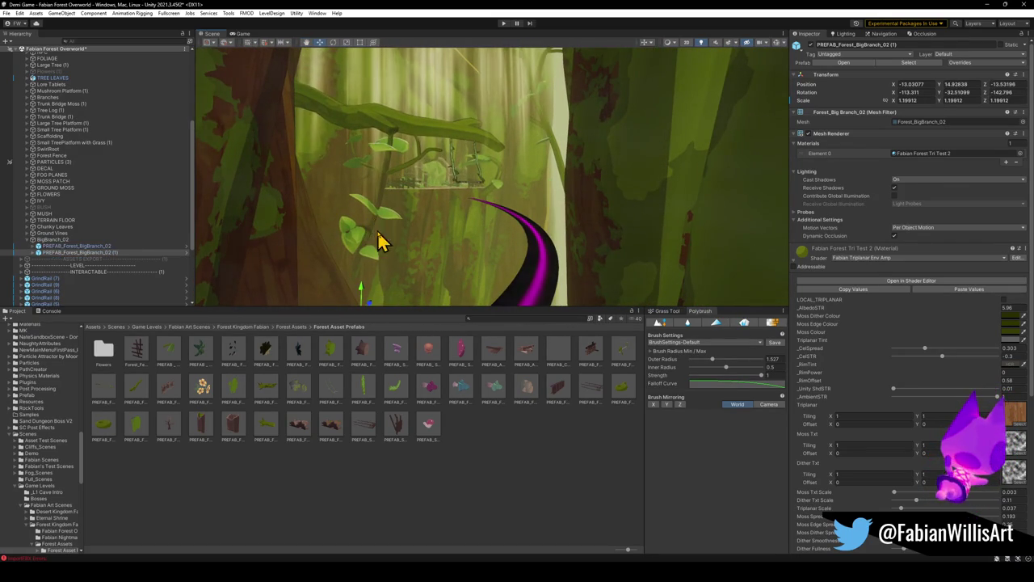
mouse_move(375, 277)
left_mouse_down()
mouse_move(367, 113)
mouse_move(380, 64)
left_mouse_up()
Step: Rotate copy (1) into place and duplicate it as copy (2) by the stump
key("e")
mouse_move(383, 224)
left_mouse_down()
mouse_move(357, 247)
mouse_move(492, 201)
mouse_move(330, 222)
mouse_move(411, 234)
mouse_move(555, 206)
mouse_move(595, 245)
left_mouse_up()
key("ctrl+d")
mouse_move(495, 217)
left_mouse_down()
mouse_move(489, 155)
mouse_move(519, 167)
left_mouse_up()
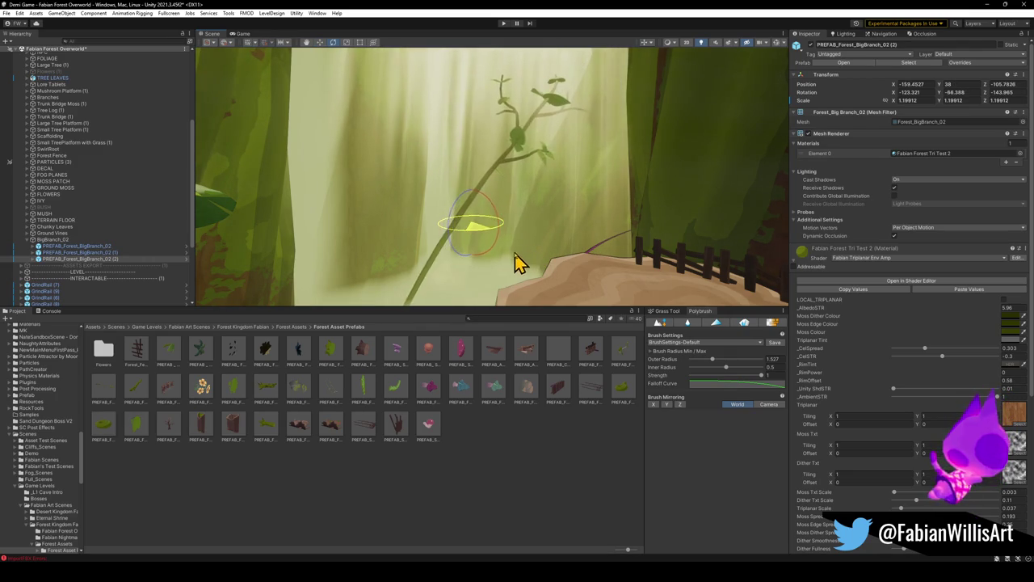
Step: Create branch copies (3) and (4), moving copy (3) to a new spot
key("ctrl+d")
mouse_move(501, 267)
left_mouse_down()
mouse_move(466, 231)
mouse_move(475, 252)
mouse_move(477, 231)
mouse_move(498, 261)
mouse_move(476, 213)
left_mouse_up()
mouse_move(422, 271)
left_mouse_down()
mouse_move(399, 282)
mouse_move(455, 243)
mouse_move(414, 213)
mouse_move(429, 175)
mouse_move(453, 186)
mouse_move(444, 189)
mouse_move(450, 227)
mouse_move(404, 222)
mouse_move(461, 270)
mouse_move(490, 282)
mouse_move(518, 272)
mouse_move(522, 219)
mouse_move(473, 275)
left_mouse_up()
key("ctrl+d")
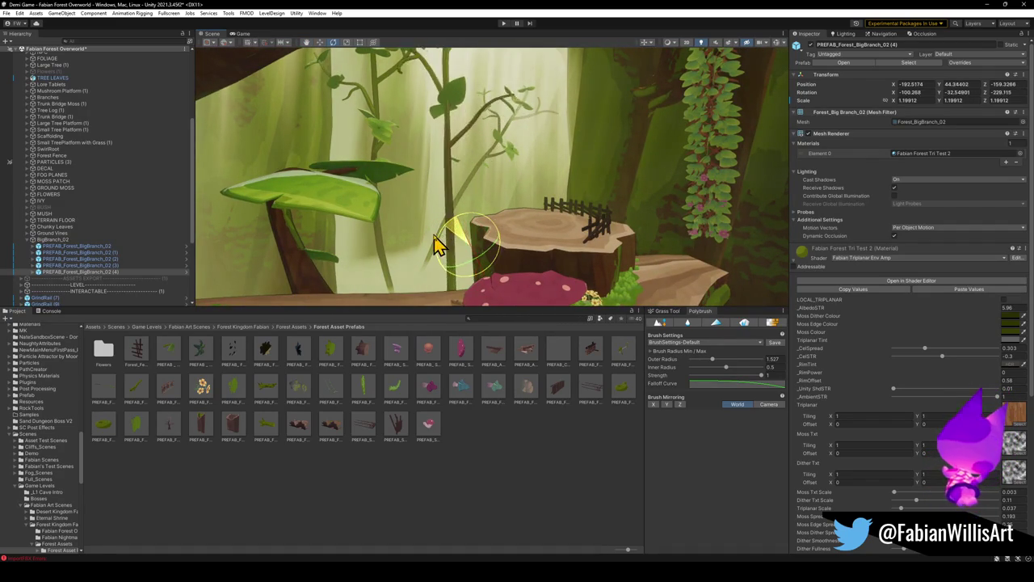
mouse_move(471, 232)
left_mouse_down()
mouse_move(477, 198)
mouse_move(501, 249)
mouse_move(346, 252)
mouse_move(482, 266)
left_mouse_up()
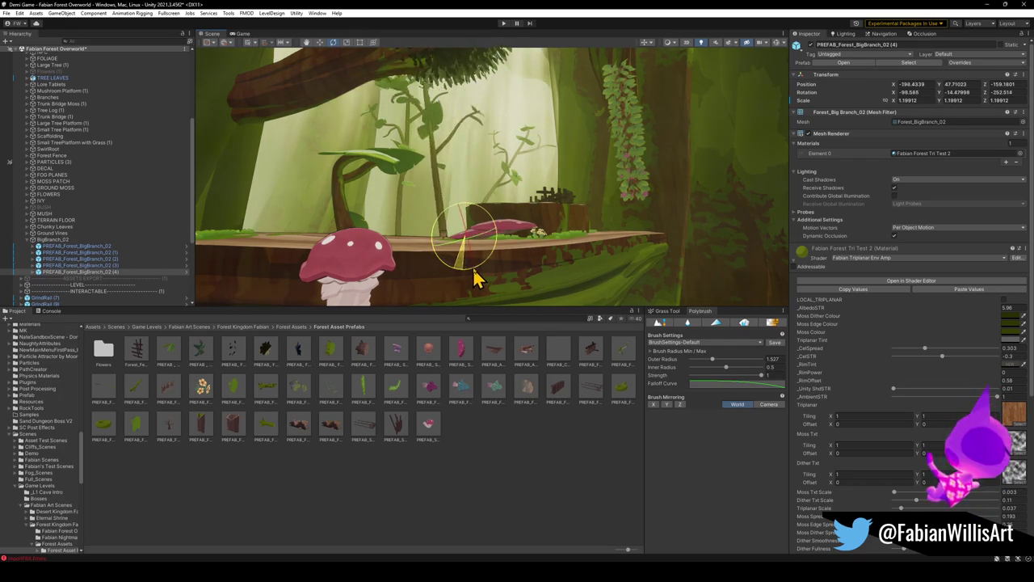
mouse_move(476, 279)
left_mouse_down()
mouse_move(415, 289)
mouse_move(503, 273)
mouse_move(450, 273)
mouse_move(455, 294)
mouse_move(415, 283)
mouse_move(458, 273)
left_mouse_up()
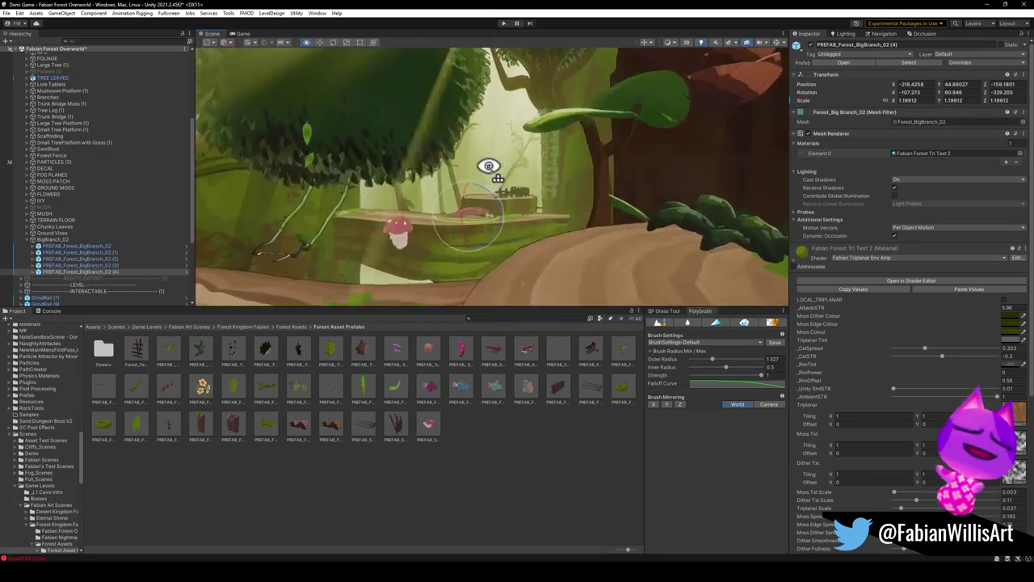
left_click(497, 443)
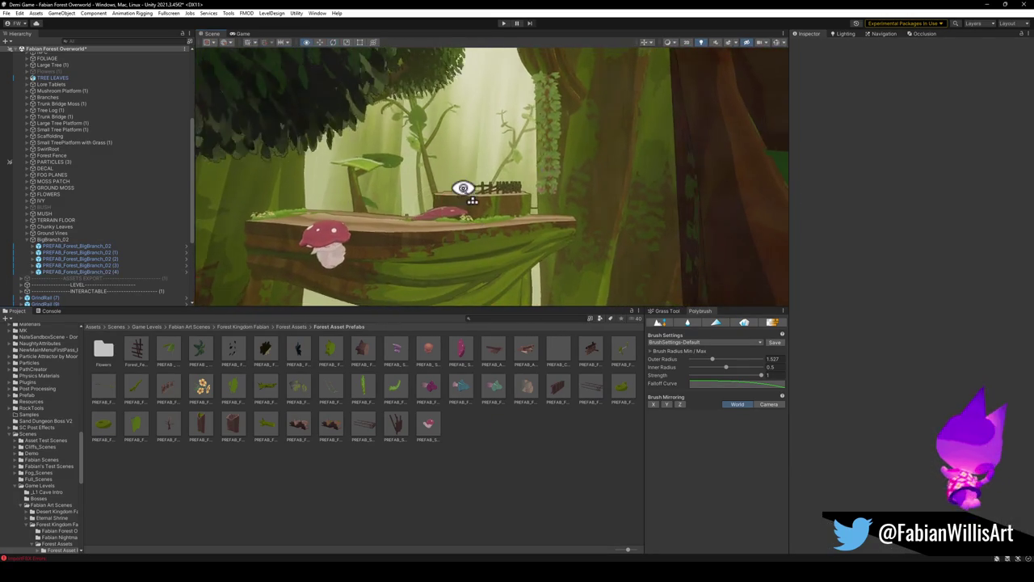
mouse_move(463, 188)
left_mouse_down()
mouse_move(455, 208)
mouse_move(585, 202)
left_mouse_up()
Step: Duplicate copy (4) as copy (5) and move and rotate it beside the fenced platform
left_click(514, 201)
key("ctrl+d")
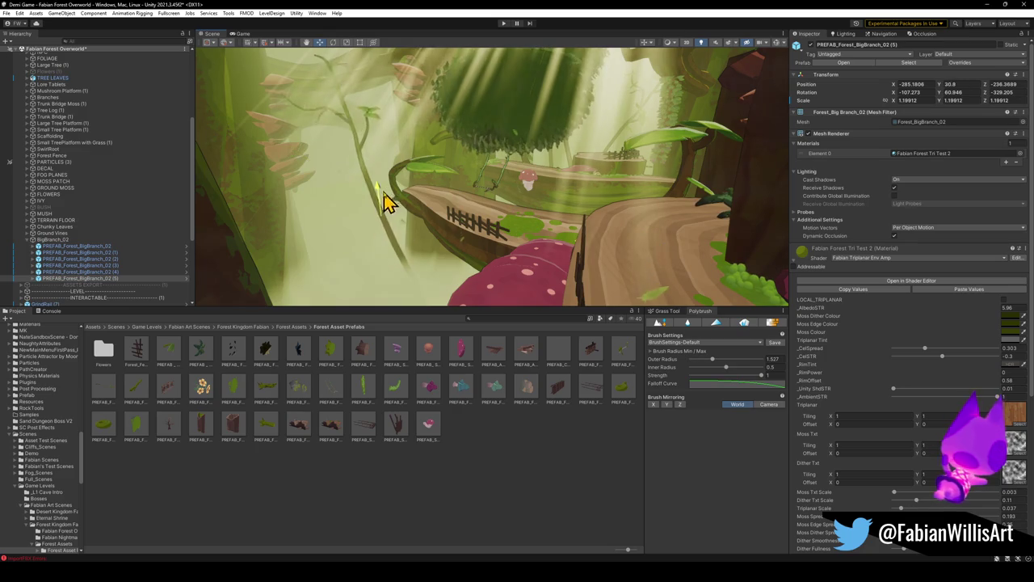
mouse_move(412, 262)
left_mouse_down()
mouse_move(388, 254)
mouse_move(377, 296)
mouse_move(416, 213)
mouse_move(429, 231)
left_mouse_up()
left_click(483, 471)
mouse_move(452, 198)
left_mouse_down()
mouse_move(448, 180)
mouse_move(452, 194)
left_mouse_up()
left_click(477, 203)
key("f")
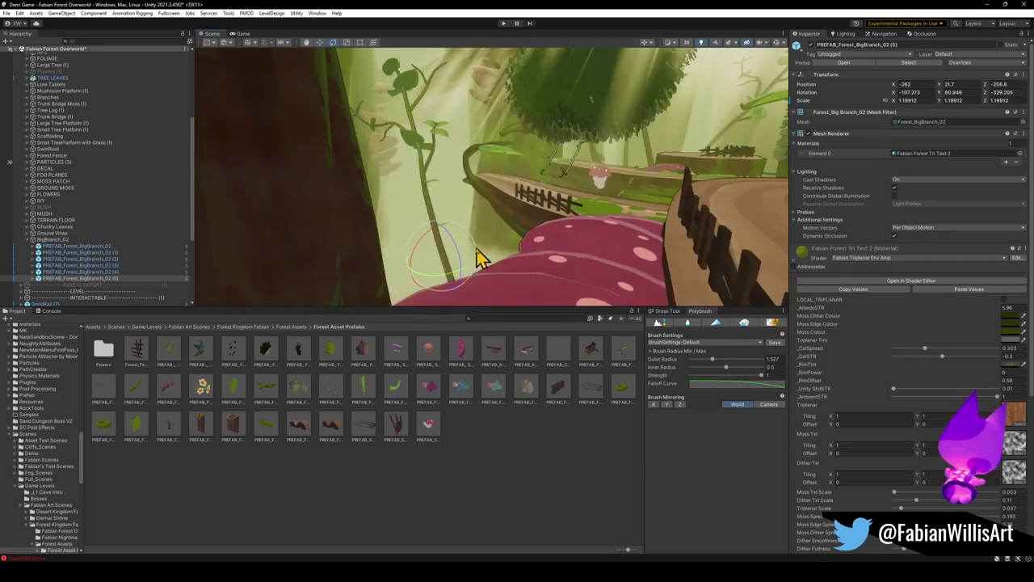
mouse_move(430, 243)
left_mouse_down()
mouse_move(439, 231)
mouse_move(474, 273)
mouse_move(477, 264)
mouse_move(451, 275)
mouse_move(450, 231)
mouse_move(422, 212)
mouse_move(397, 293)
mouse_move(404, 307)
left_mouse_up()
mouse_move(464, 259)
left_mouse_down()
mouse_move(477, 249)
mouse_move(427, 240)
mouse_move(417, 268)
mouse_move(452, 298)
mouse_move(409, 300)
mouse_move(446, 284)
mouse_move(422, 167)
mouse_move(425, 201)
mouse_move(474, 138)
mouse_move(492, 138)
mouse_move(496, 157)
left_mouse_up()
left_click(478, 445)
mouse_move(494, 205)
left_mouse_down()
mouse_move(547, 237)
mouse_move(555, 207)
left_mouse_up()
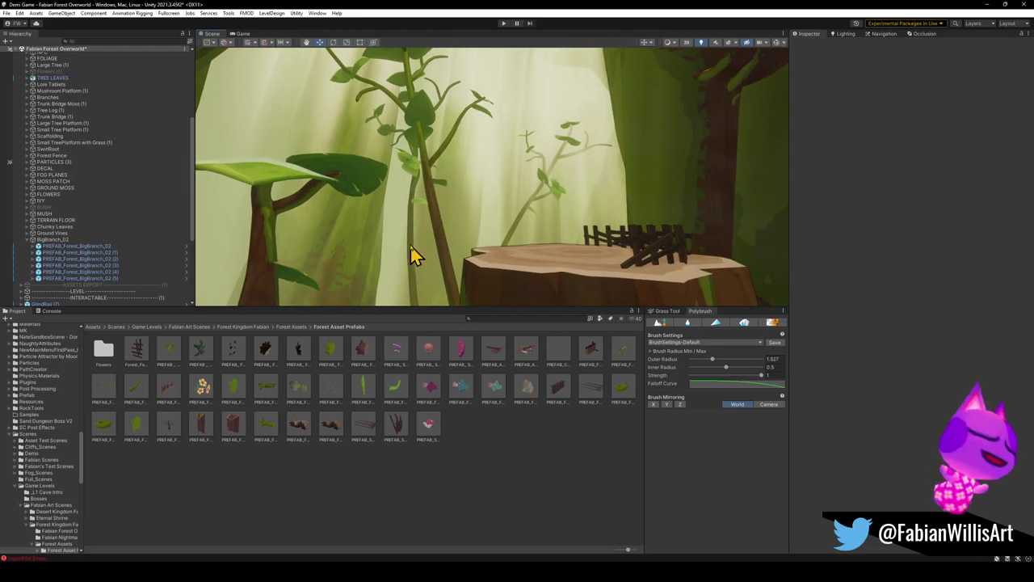
Step: Slide PREFAB_Forest_BigBranch_02 (4) left, then lower it toward the mushroom on the path
left_click(427, 270)
left_click(462, 269)
mouse_move(475, 247)
left_mouse_down()
mouse_move(483, 229)
mouse_move(450, 240)
left_mouse_up()
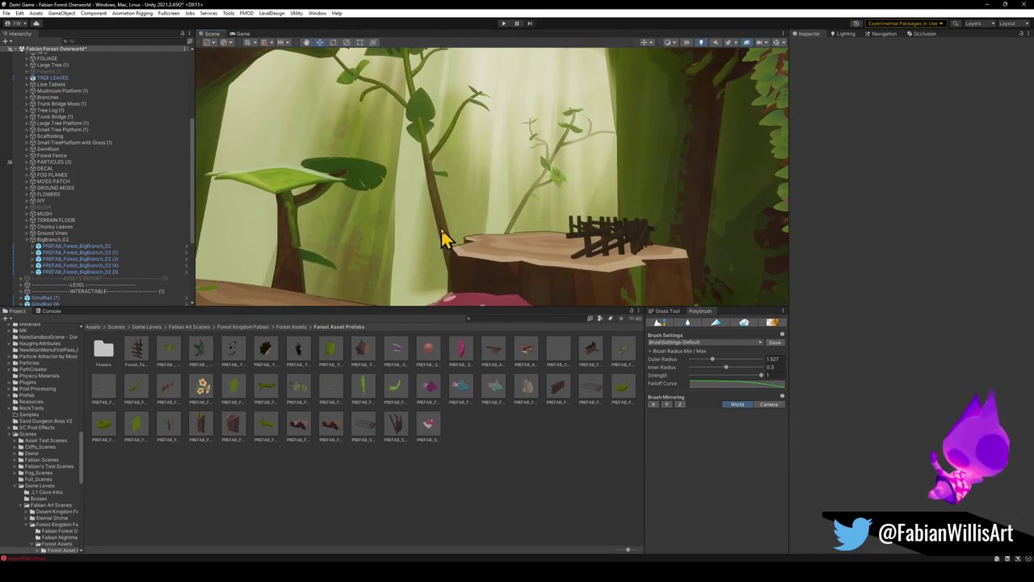
left_click(454, 256)
mouse_move(490, 284)
left_mouse_down()
mouse_move(376, 280)
mouse_move(441, 286)
mouse_move(468, 244)
mouse_move(468, 259)
left_mouse_up()
mouse_move(399, 233)
left_mouse_down()
mouse_move(397, 294)
mouse_move(409, 227)
mouse_move(408, 254)
left_mouse_up()
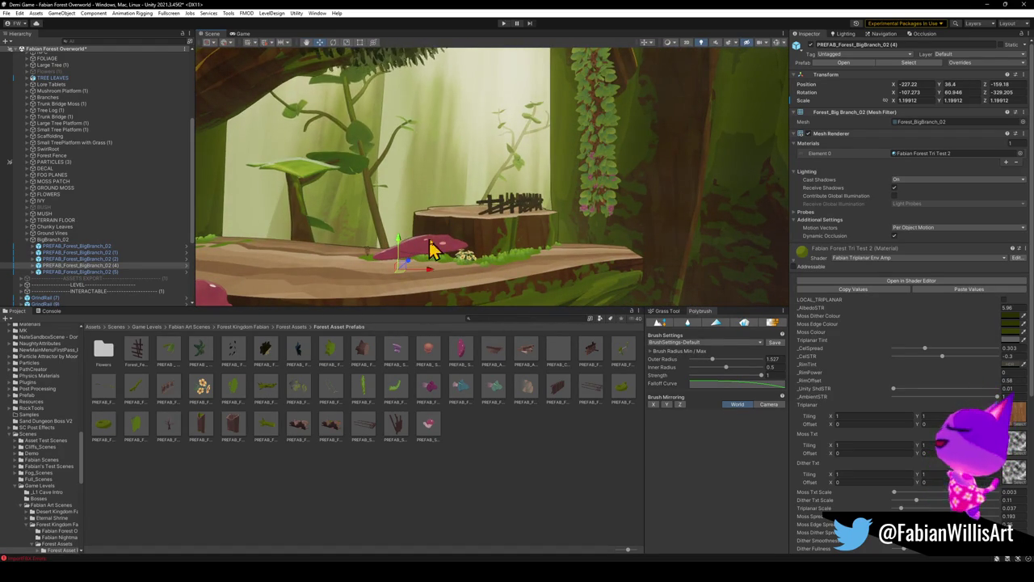
left_click(477, 443)
left_click_drag(451, 185, 462, 194)
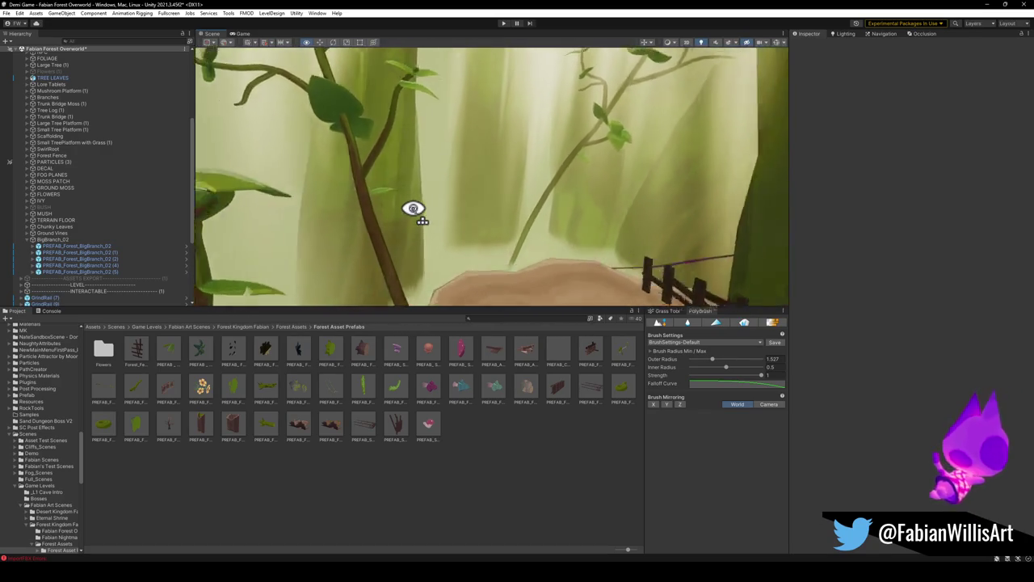
mouse_move(526, 229)
left_mouse_down()
mouse_move(552, 208)
mouse_move(413, 199)
mouse_move(498, 189)
mouse_move(569, 196)
mouse_move(577, 215)
mouse_move(551, 191)
mouse_move(554, 173)
mouse_move(427, 211)
mouse_move(347, 180)
mouse_move(364, 199)
mouse_move(353, 175)
mouse_move(353, 191)
mouse_move(455, 199)
mouse_move(296, 191)
mouse_move(268, 205)
mouse_move(393, 208)
mouse_move(526, 185)
mouse_move(569, 191)
mouse_move(570, 213)
left_mouse_up()
Step: Duplicate branch copy (2) and rotate the new copy into a long diagonal stem
left_click(382, 191)
key("ctrl+d")
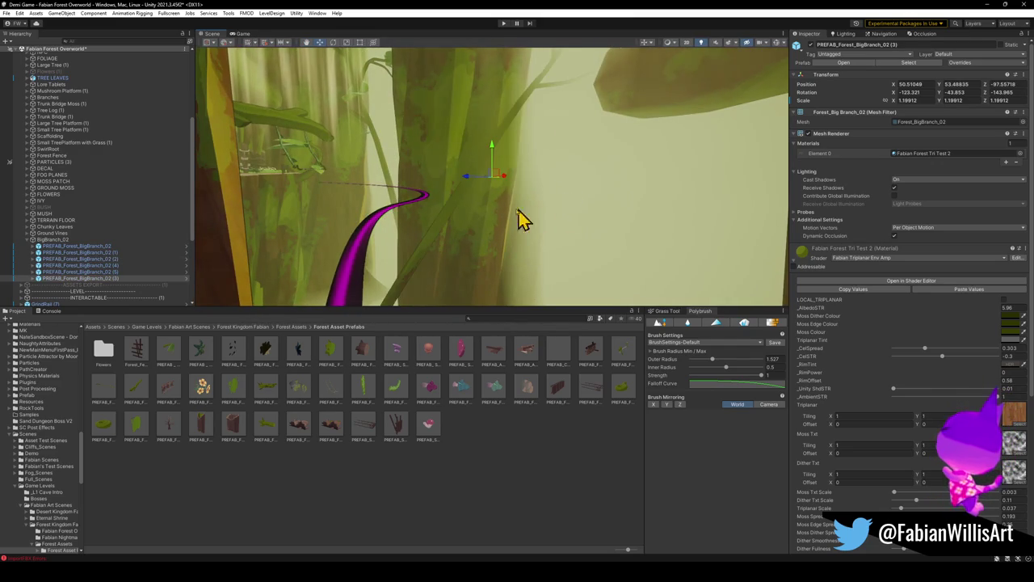
mouse_move(481, 210)
left_mouse_down()
mouse_move(533, 215)
mouse_move(581, 196)
mouse_move(482, 185)
mouse_move(525, 204)
mouse_move(505, 177)
left_mouse_up()
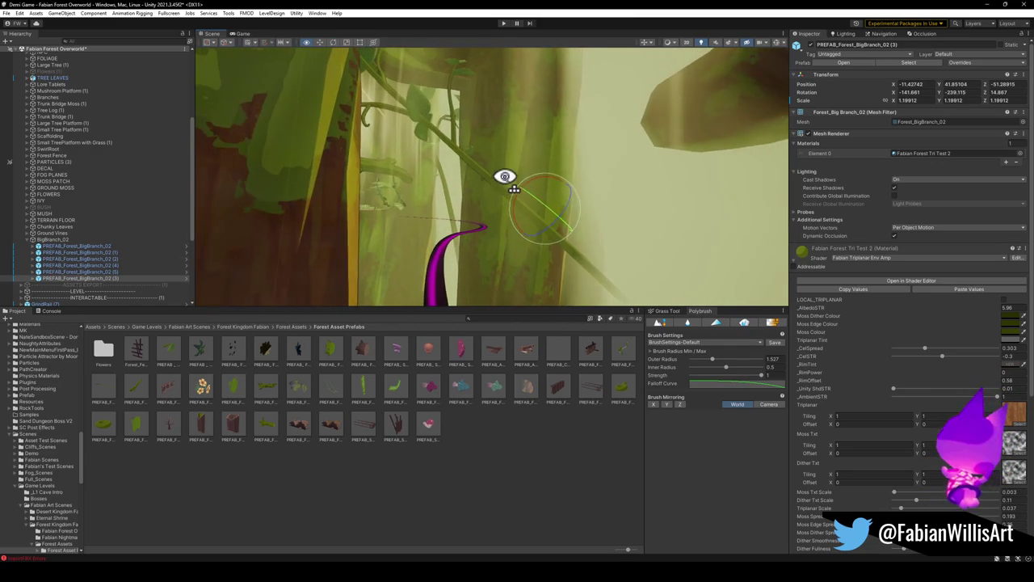
mouse_move(547, 227)
left_mouse_down()
mouse_move(520, 215)
mouse_move(554, 233)
mouse_move(500, 190)
mouse_move(517, 195)
left_mouse_up()
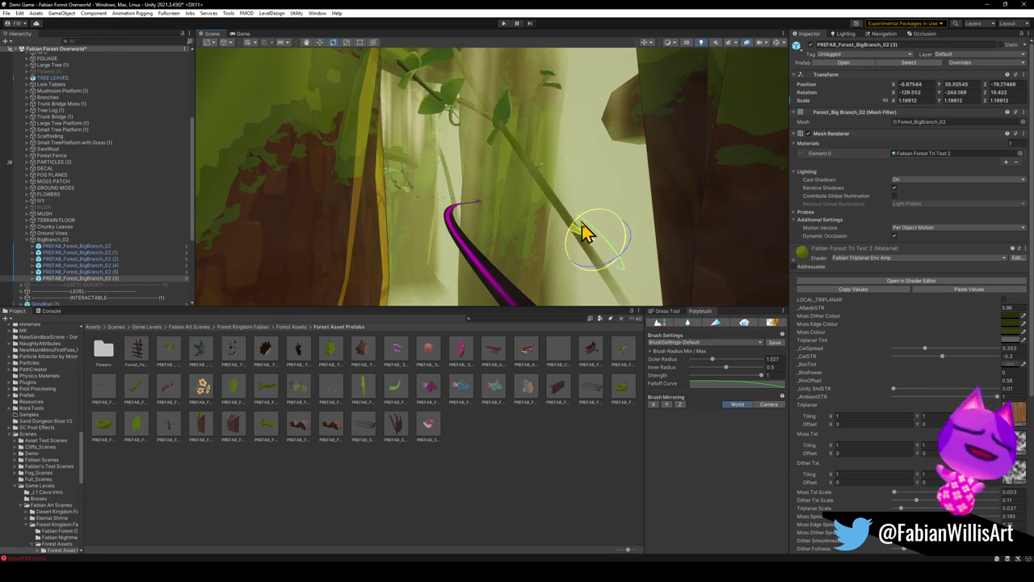
mouse_move(583, 232)
left_mouse_down()
mouse_move(594, 212)
mouse_move(649, 234)
mouse_move(650, 219)
mouse_move(585, 235)
mouse_move(544, 221)
mouse_move(589, 233)
mouse_move(569, 235)
mouse_move(582, 238)
mouse_move(568, 222)
mouse_move(579, 256)
mouse_move(619, 286)
mouse_move(557, 238)
mouse_move(566, 226)
mouse_move(633, 264)
mouse_move(652, 238)
mouse_move(639, 219)
mouse_move(654, 228)
mouse_move(607, 205)
mouse_move(639, 234)
left_mouse_up()
Step: Duplicate it again as copy (6) and nudge it near the tall vine stem
key("e")
key("ctrl+d")
key("w")
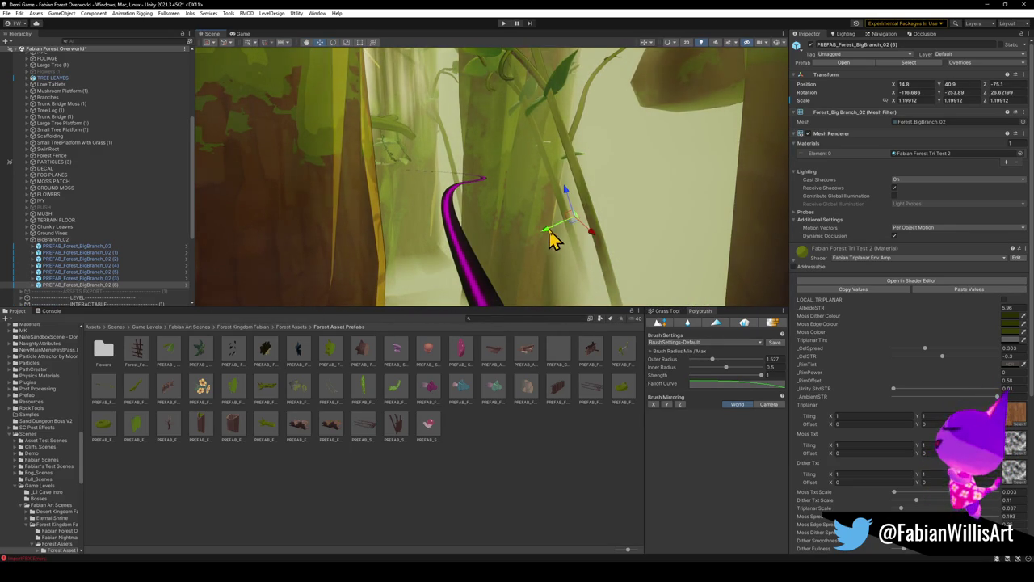
left_click_drag(530, 256, 530, 239)
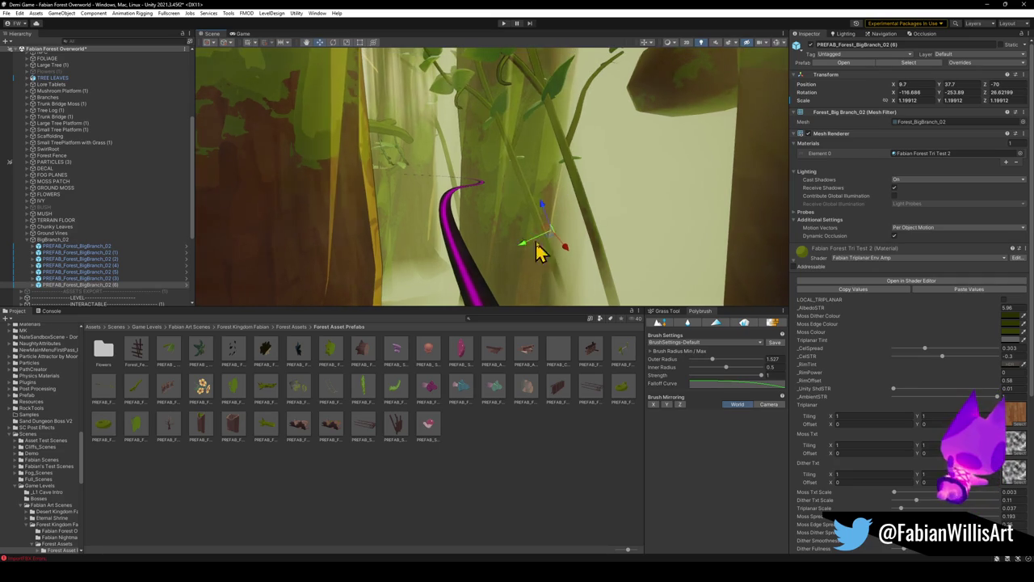
mouse_move(642, 203)
left_mouse_down()
mouse_move(593, 195)
mouse_move(573, 208)
mouse_move(628, 224)
mouse_move(660, 194)
mouse_move(628, 230)
left_mouse_up()
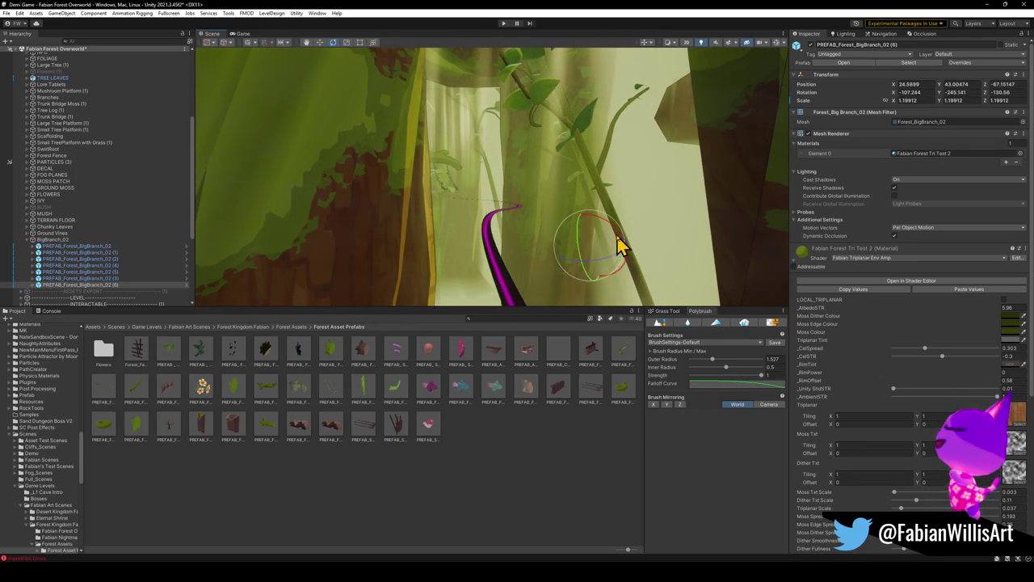
Step: Duplicate branch copy (3) as copy (7), rotate it, and slide it left among the vines
mouse_move(588, 245)
left_mouse_down()
mouse_move(552, 233)
mouse_move(605, 217)
mouse_move(630, 224)
mouse_move(555, 212)
mouse_move(547, 226)
left_mouse_up()
left_click(547, 227)
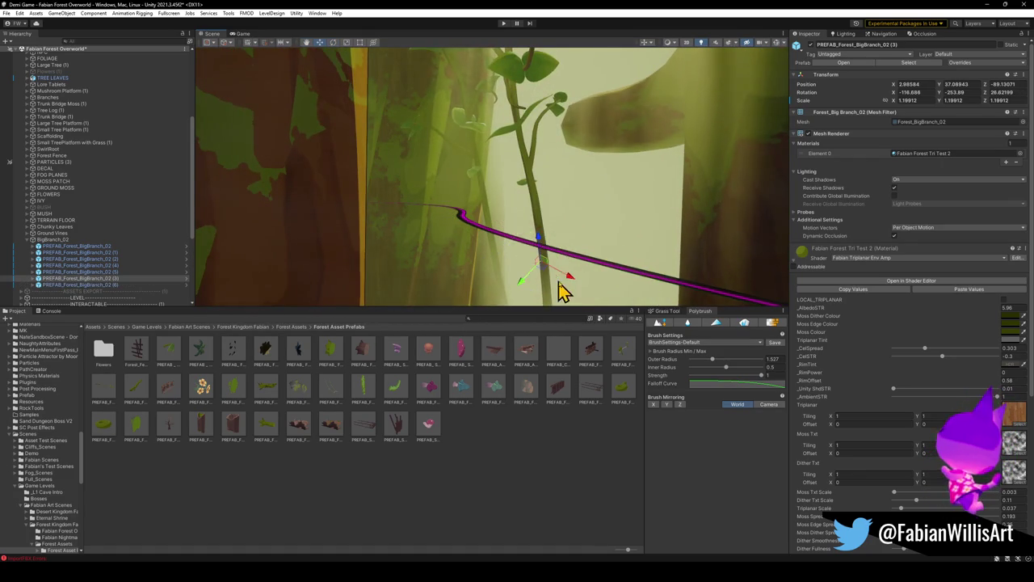
mouse_move(612, 293)
left_mouse_down()
mouse_move(593, 250)
mouse_move(532, 264)
mouse_move(485, 250)
mouse_move(522, 226)
mouse_move(616, 278)
left_mouse_up()
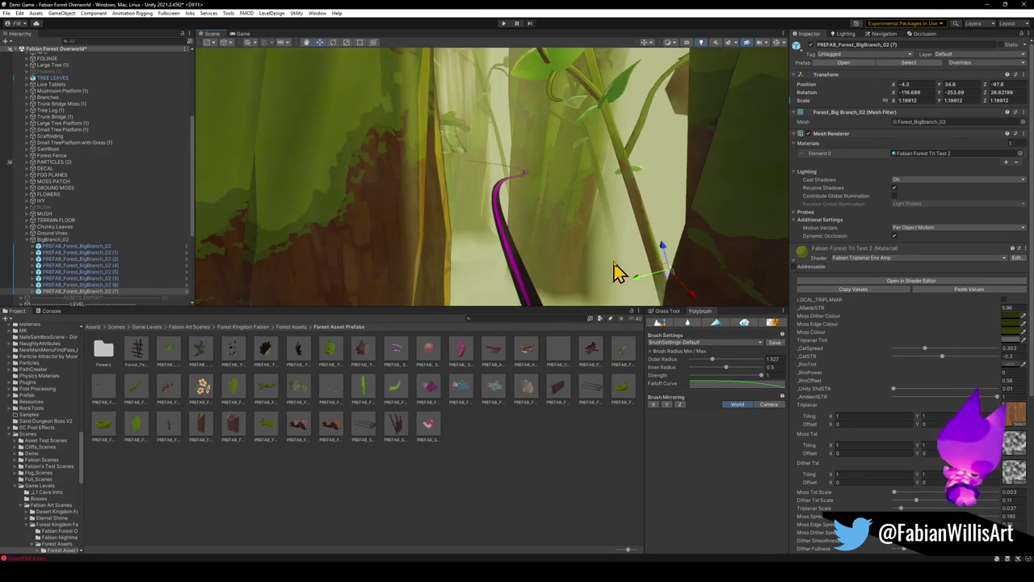
key("ctrl+d")
key("e")
left_click_drag(653, 233, 667, 233)
key("w")
left_click_drag(677, 269, 489, 270)
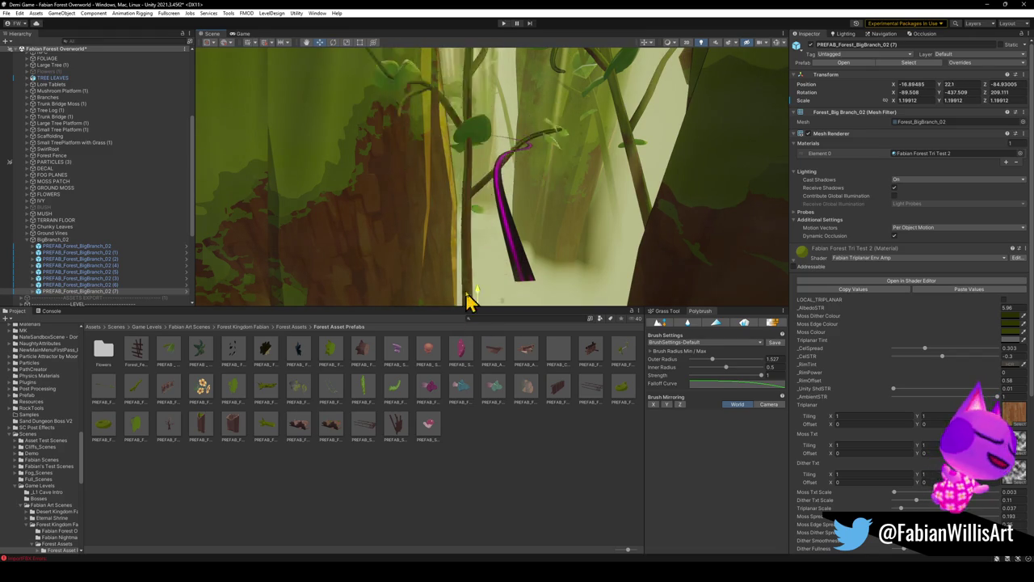
Step: Adjust copy (7)'s angle at X -31.6, Y 39.1, Z -99.3 and check it among the vines
left_click_drag(497, 251, 485, 218)
key("e")
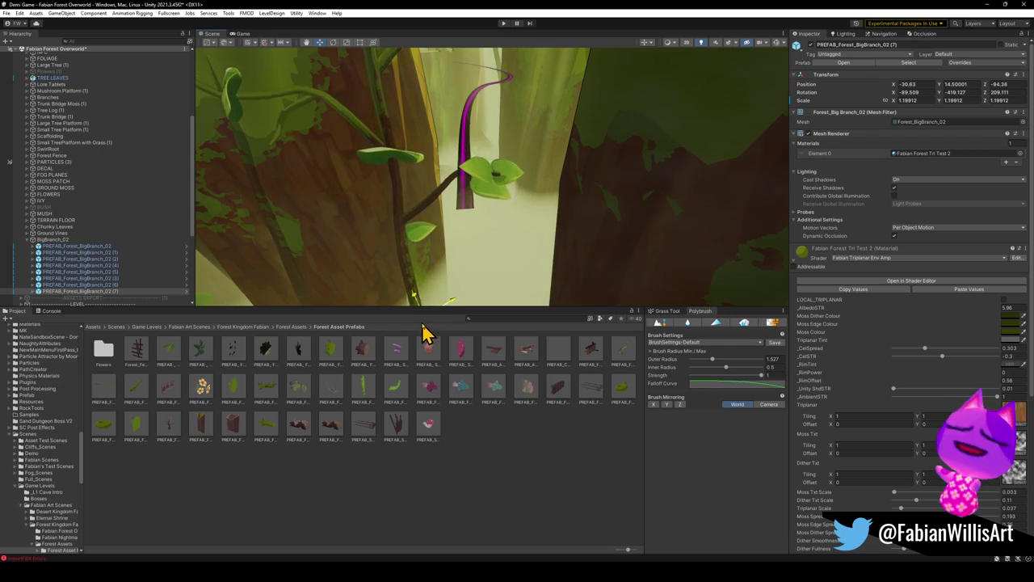
mouse_move(432, 337)
left_mouse_down()
mouse_move(455, 154)
mouse_move(432, 232)
mouse_move(467, 283)
mouse_move(423, 240)
mouse_move(421, 180)
mouse_move(417, 198)
left_mouse_up()
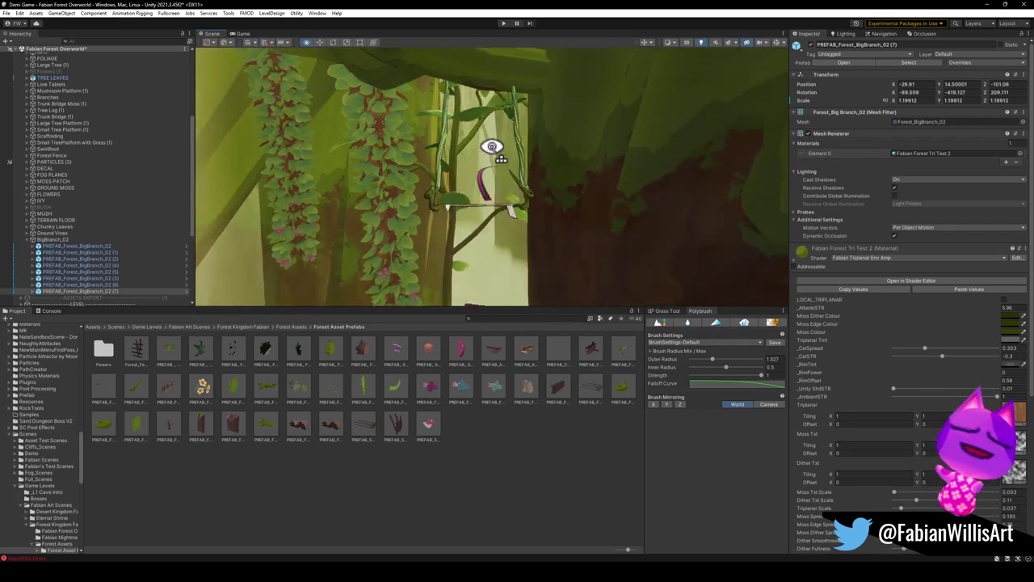
left_click_drag(492, 149, 492, 203)
left_click_drag(452, 173, 463, 105)
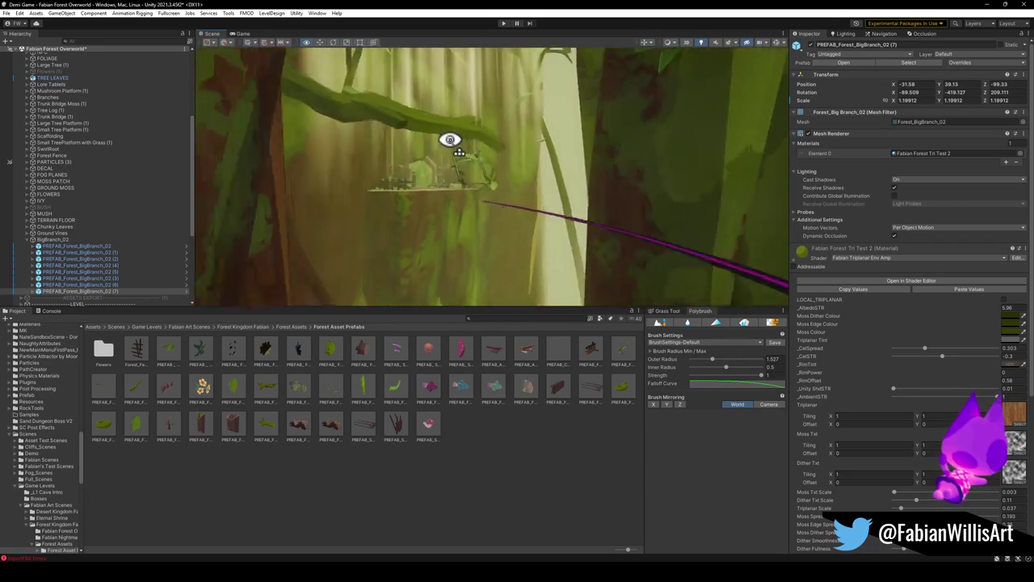
left_click_drag(499, 151, 545, 154)
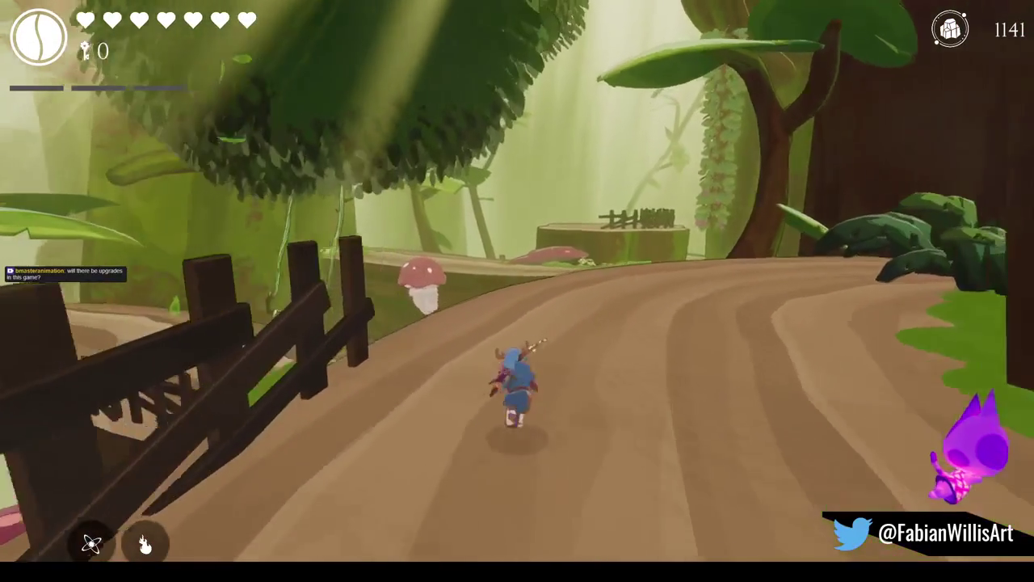
Step: Pause the game, then spin-dash the character along the path toward the mushroom bounce pad
key("Escape")
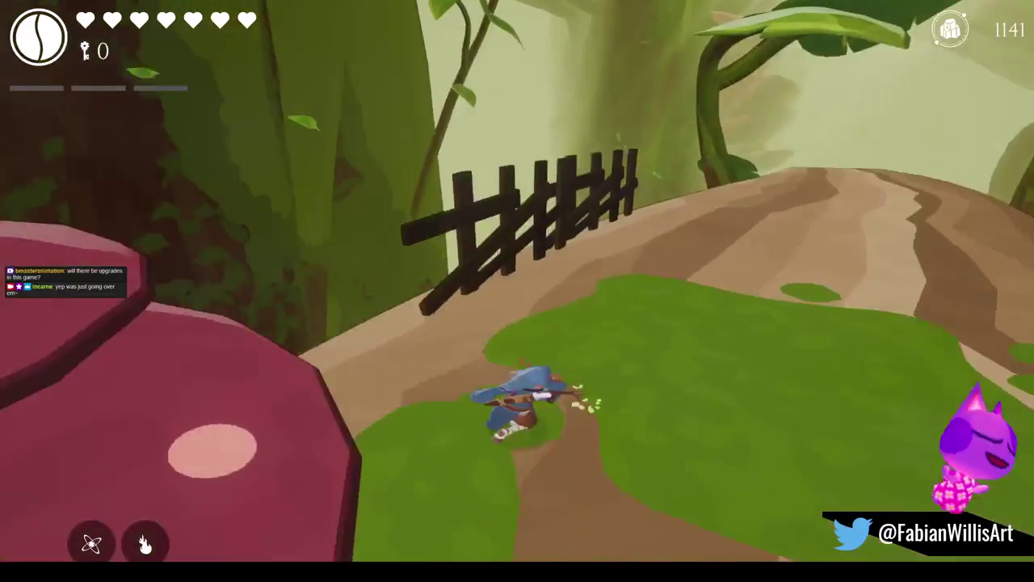
key("w")
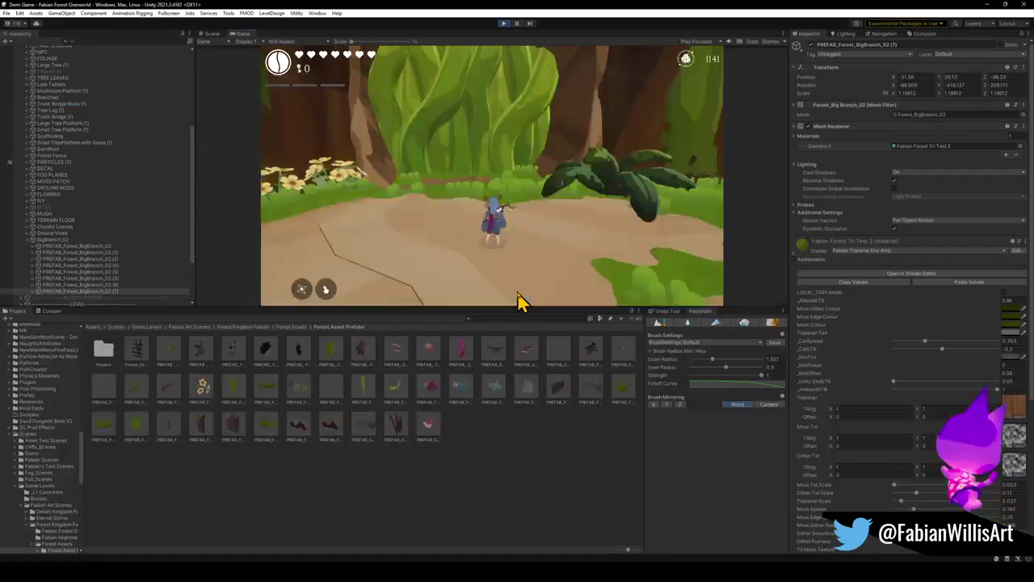
Step: Place a Zafi Channel Druid Aura prefab on the path by the giant leafy plant
key("super")
left_click(300, 474)
type("channel")
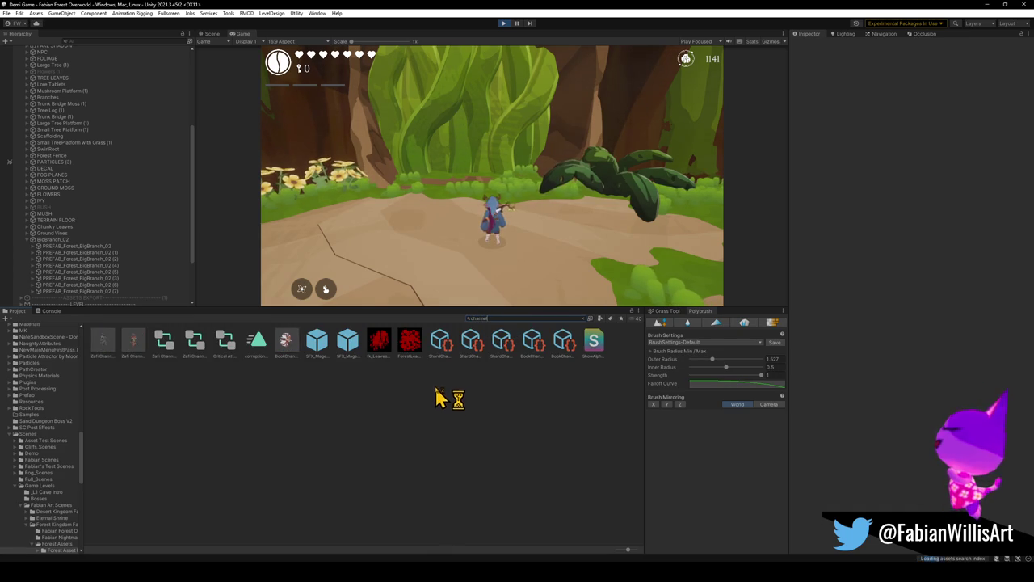
double_click(135, 353)
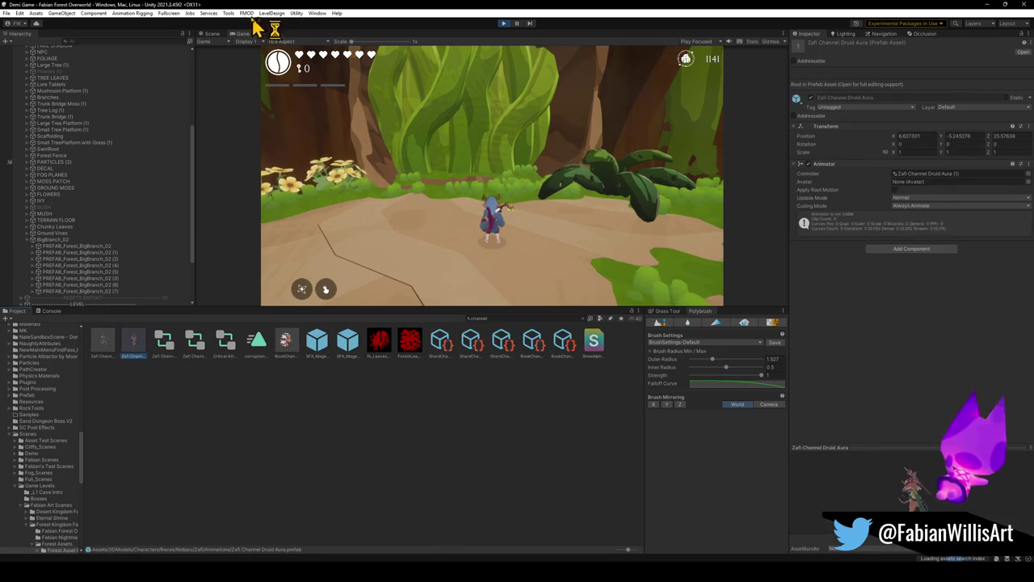
mouse_move(523, 186)
left_mouse_down()
mouse_move(506, 175)
mouse_move(517, 168)
mouse_move(491, 163)
mouse_move(399, 162)
mouse_move(353, 175)
mouse_move(360, 202)
left_mouse_up()
left_click_drag(273, 303, 484, 291)
left_click_drag(533, 253, 533, 265)
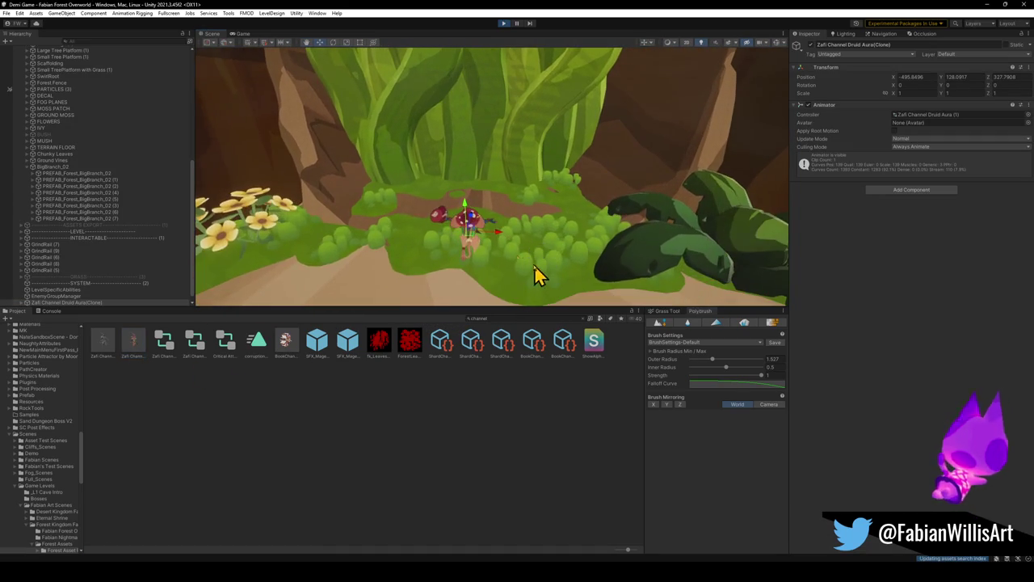
Step: Show the running game fullscreen from the Game view and bring up its pause menu
left_click(239, 35)
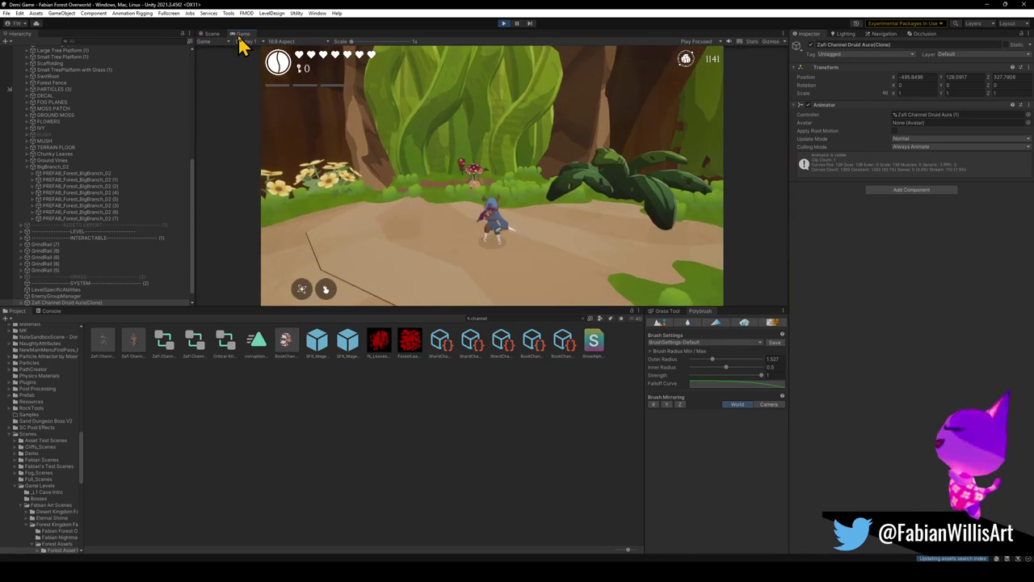
key("super")
left_click(436, 226)
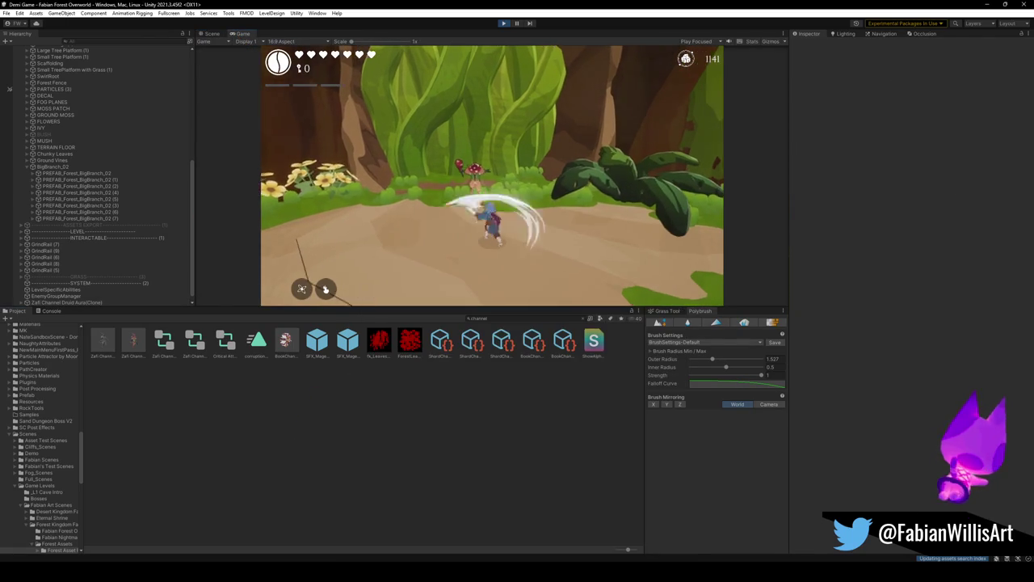
key("F10")
key("Escape")
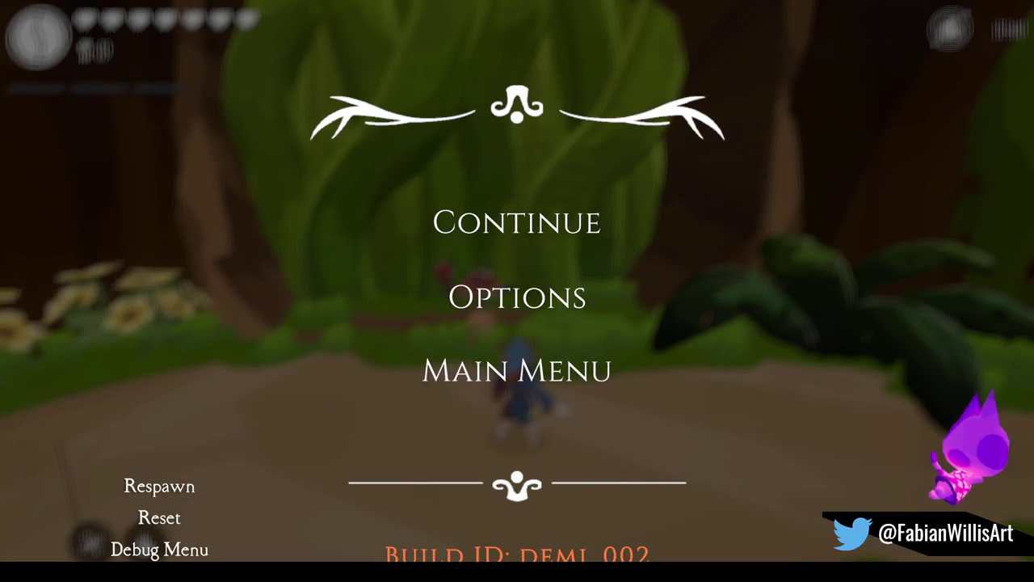
Step: Resume the game and run the character around the path to the mushroom NPC
left_click(495, 228)
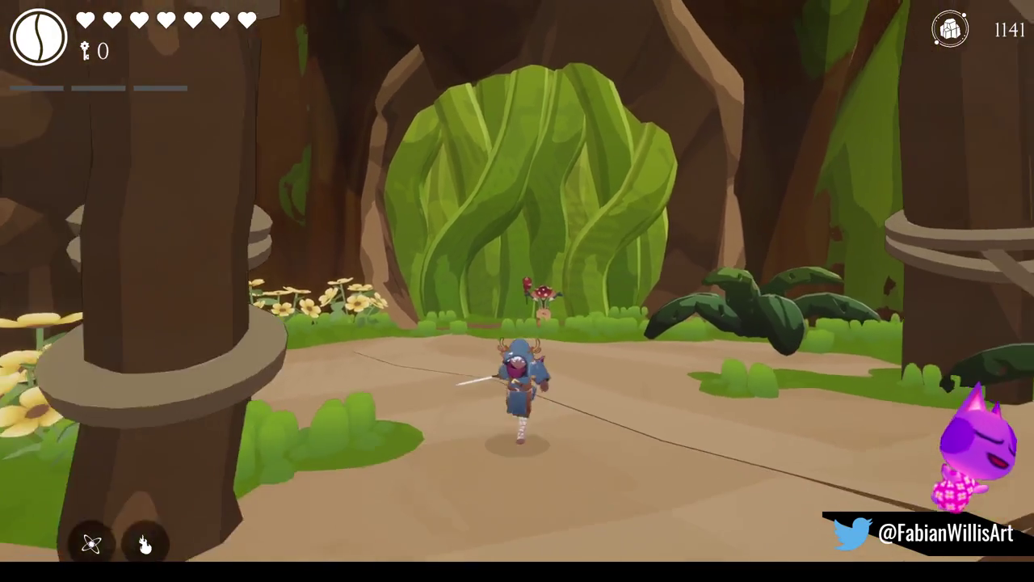
key("w")
key("w")
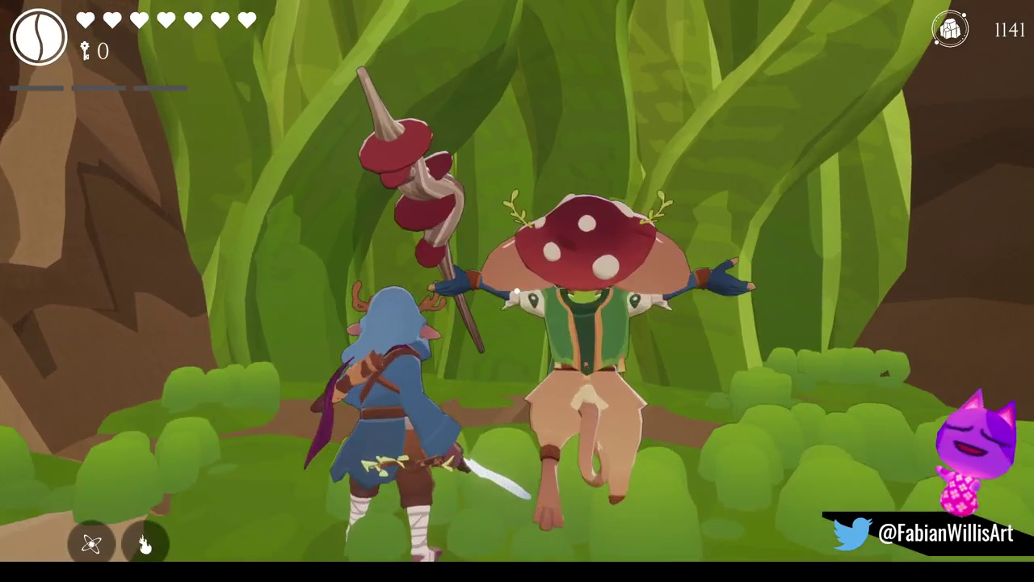
key("s")
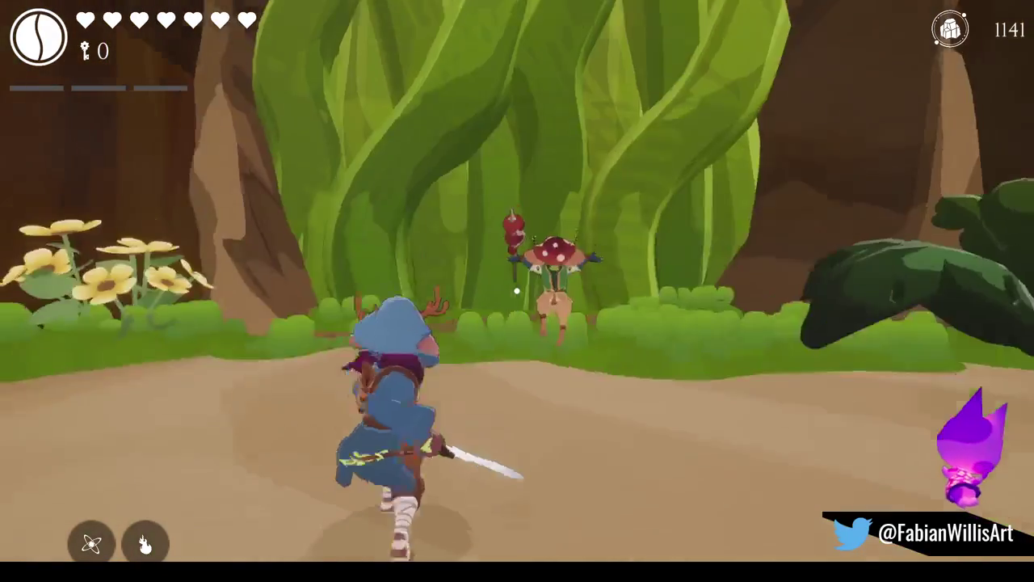
key("w")
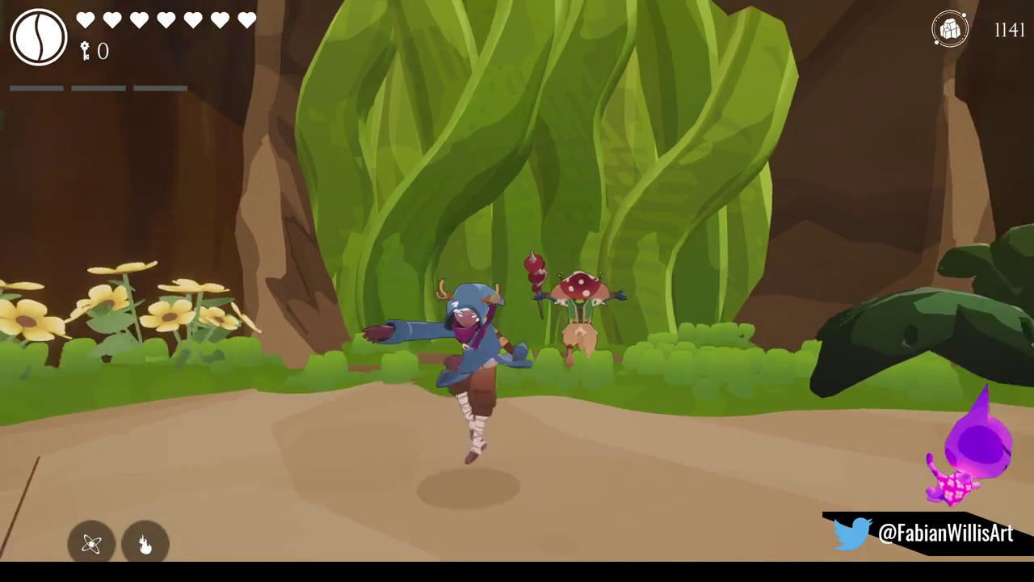
key("d")
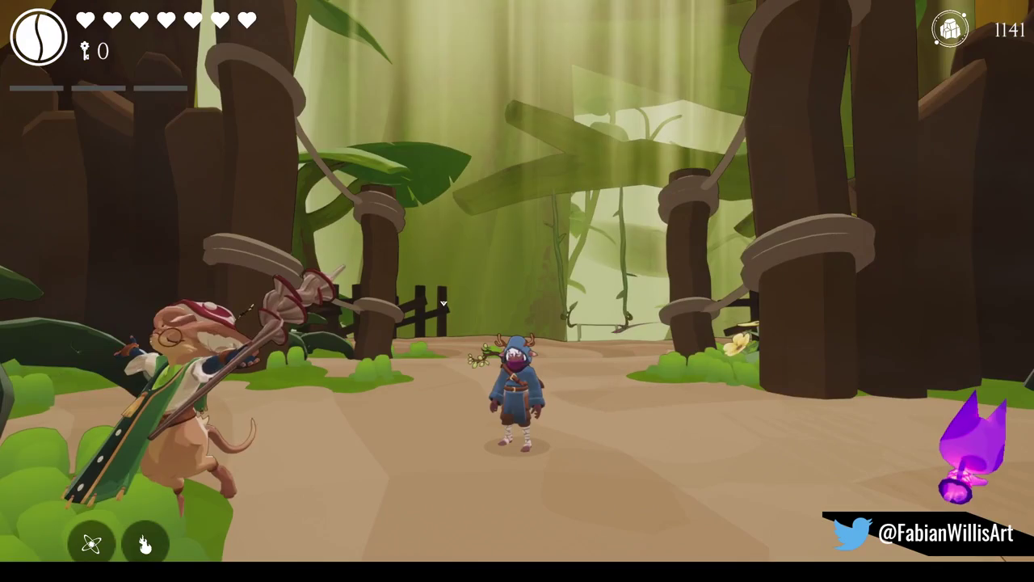
key("w")
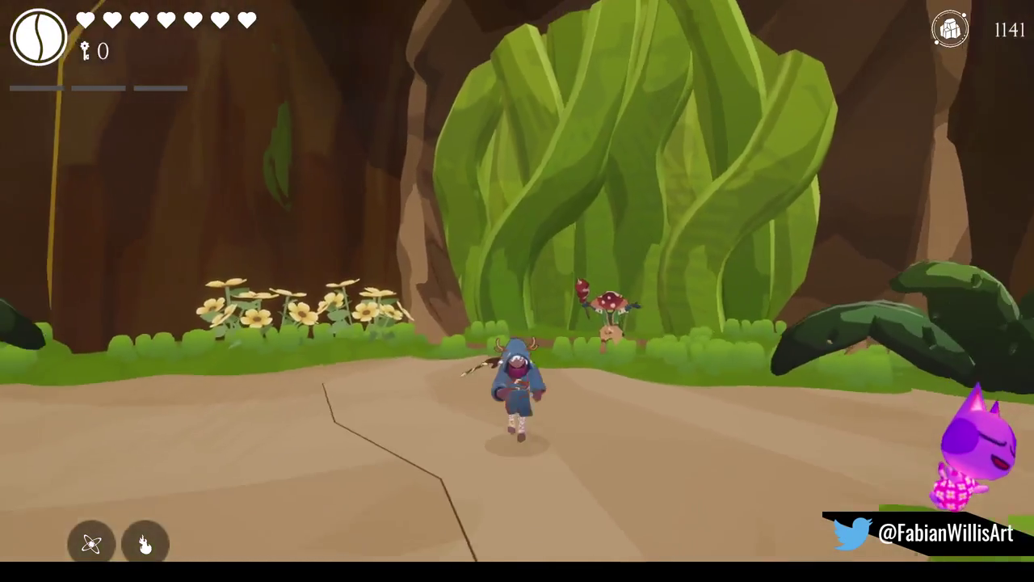
key("super")
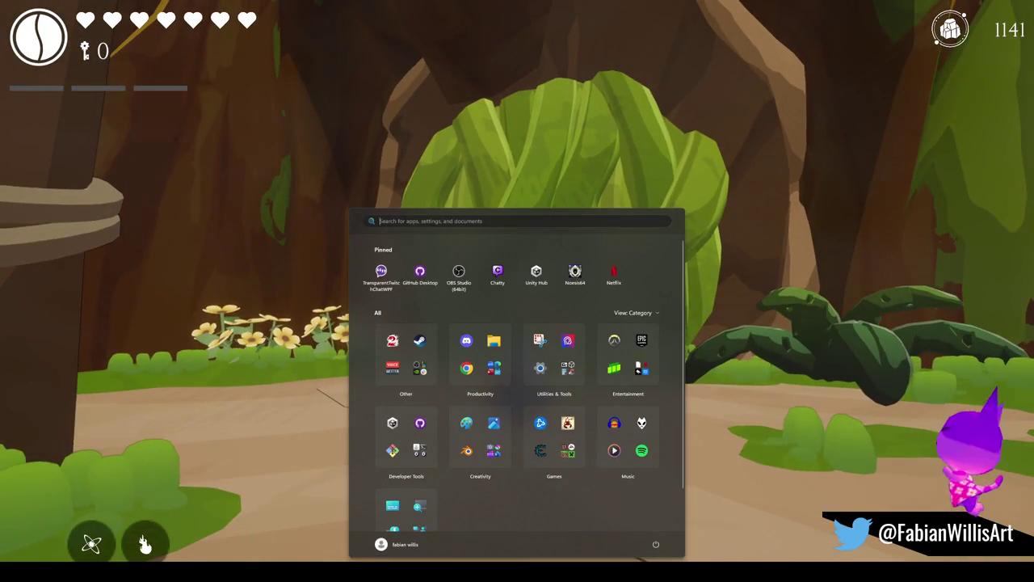
key("super")
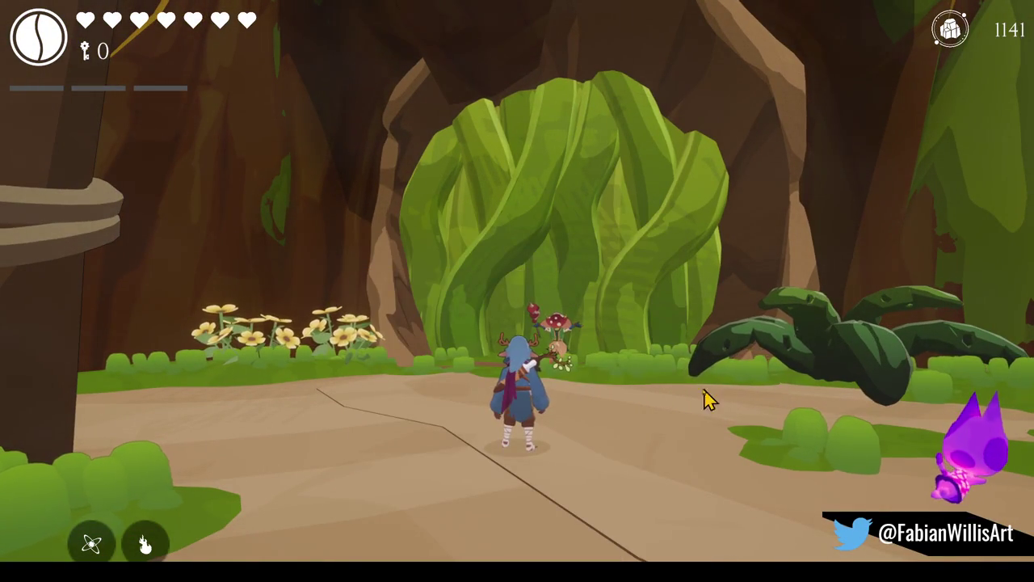
key("a")
Step: Leave fullscreen and select the Zafi Channel Druid Aura clone in the Scene view
key("F11")
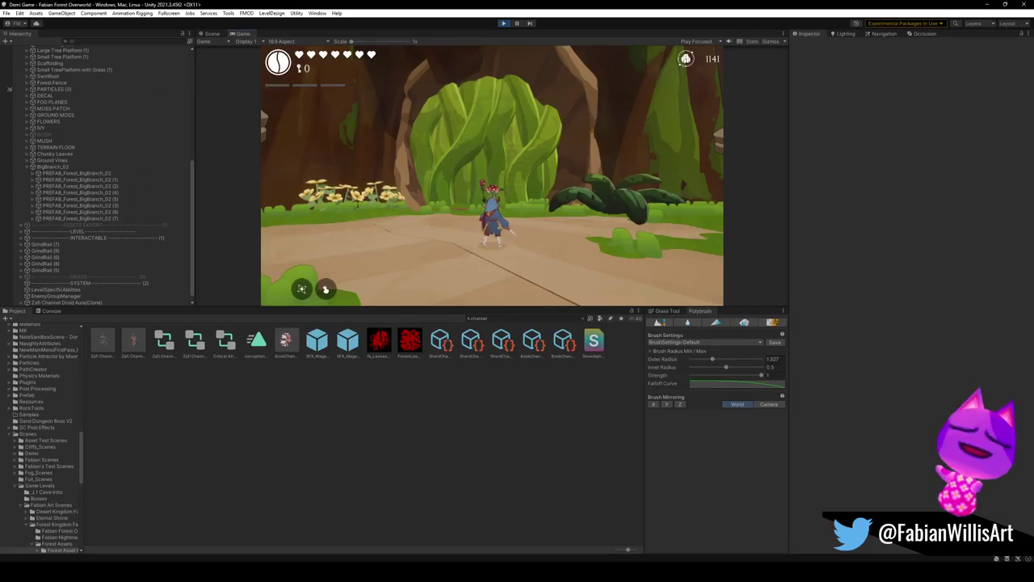
key("super")
key("super")
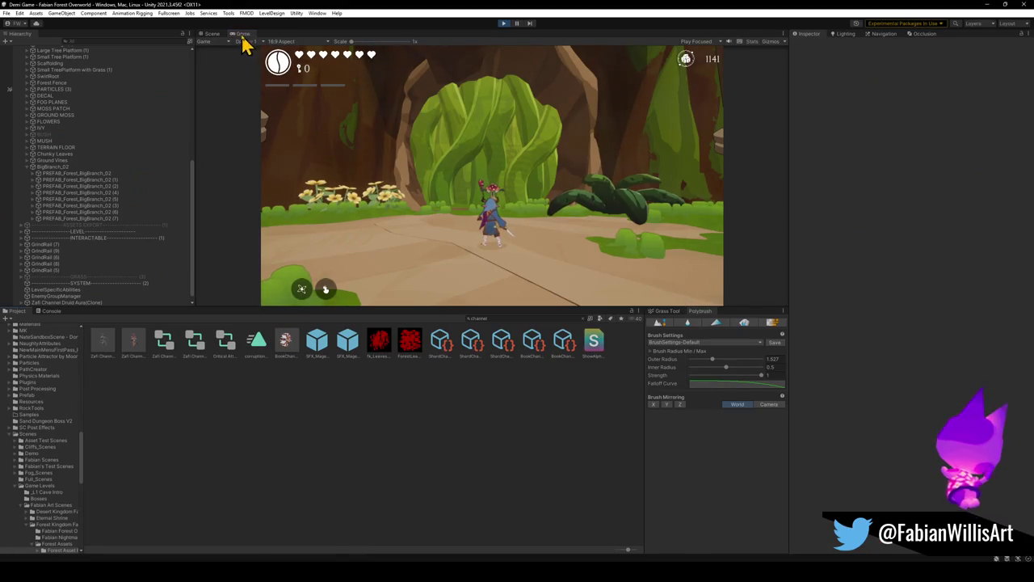
left_click(212, 33)
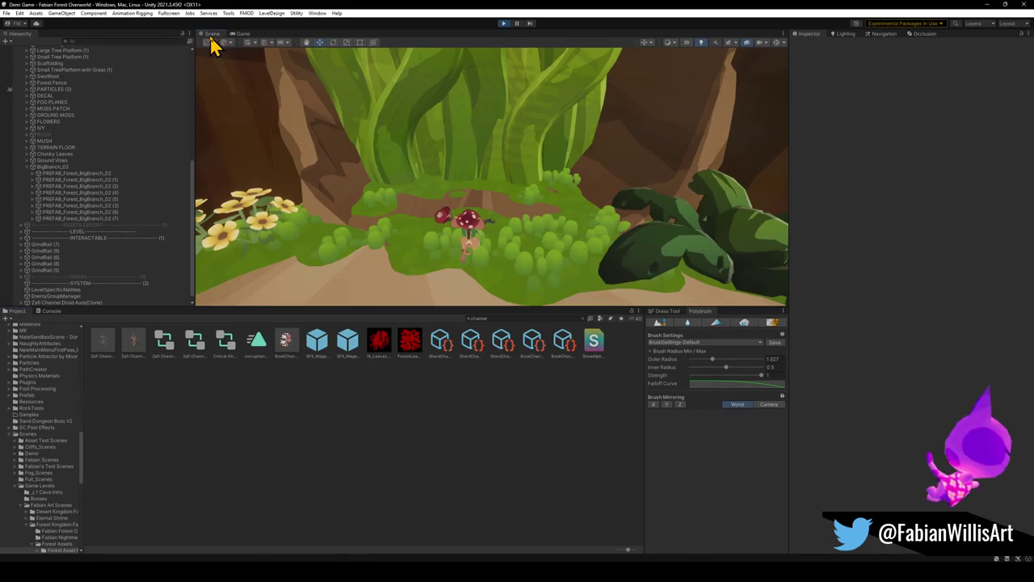
left_click(469, 226)
left_click_drag(518, 225, 520, 238)
left_click(519, 237)
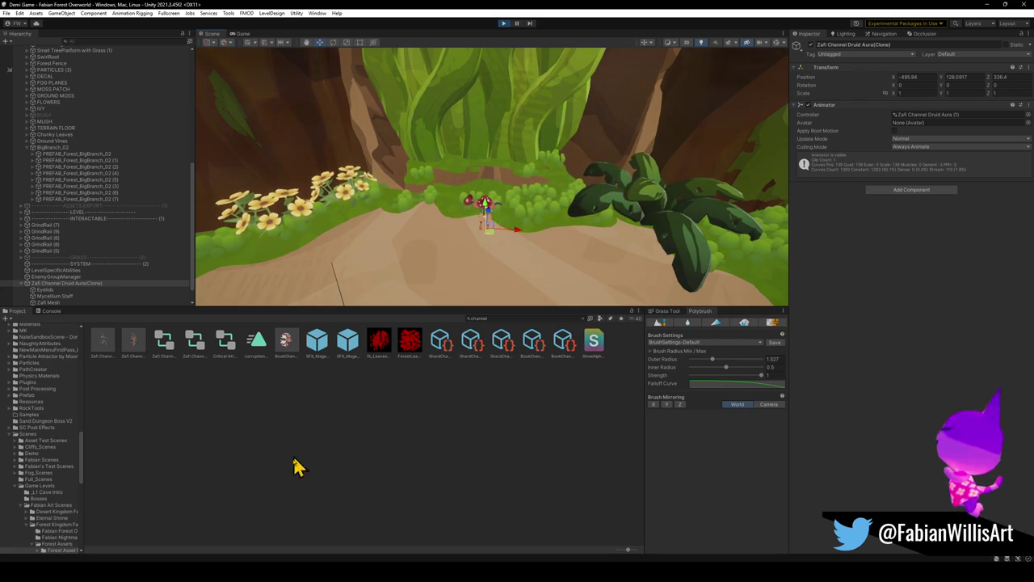
Step: Retest fullscreen by walking up to the mushroom NPC, then return to the editor
left_click(243, 34)
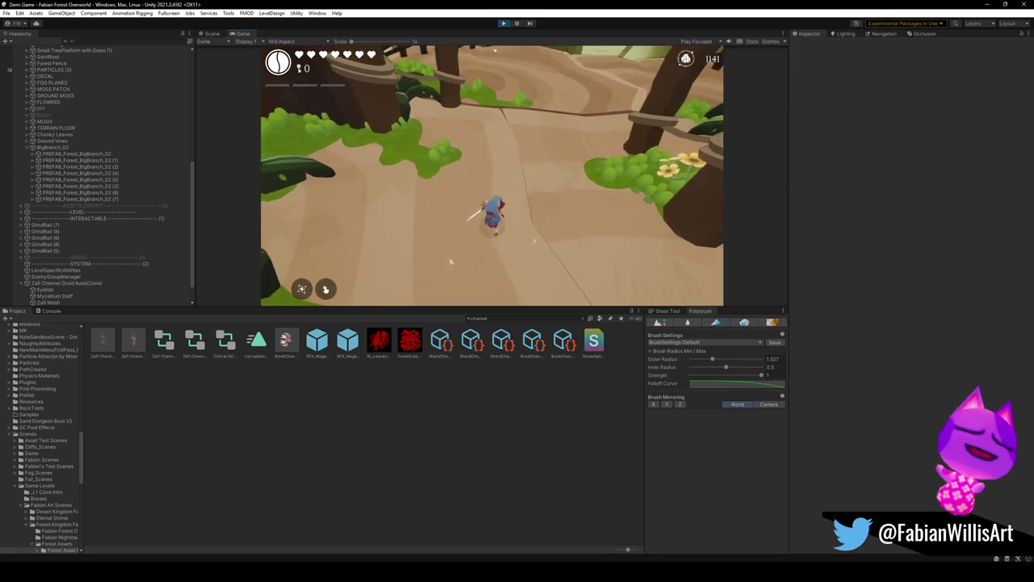
key("F10")
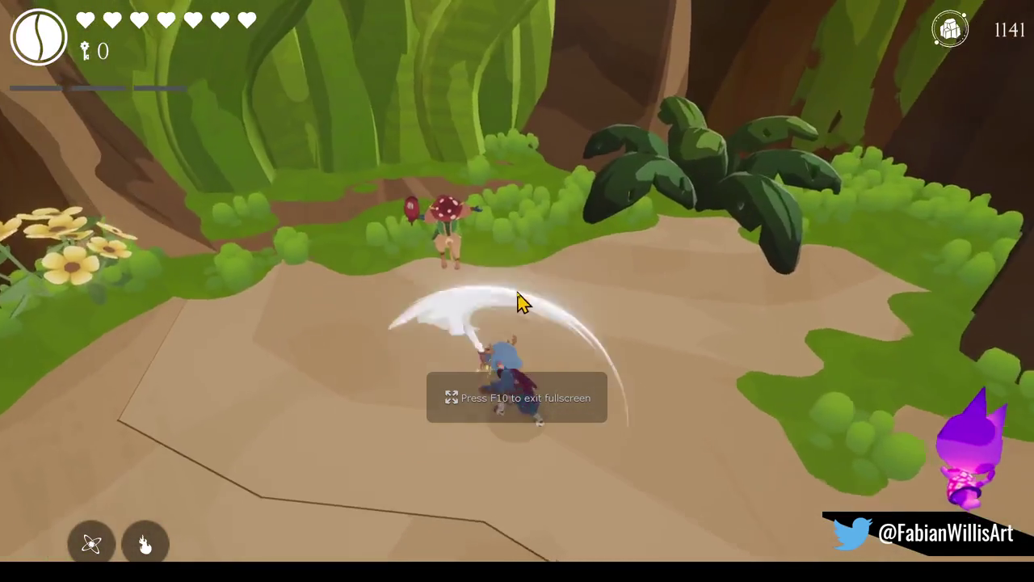
key("w")
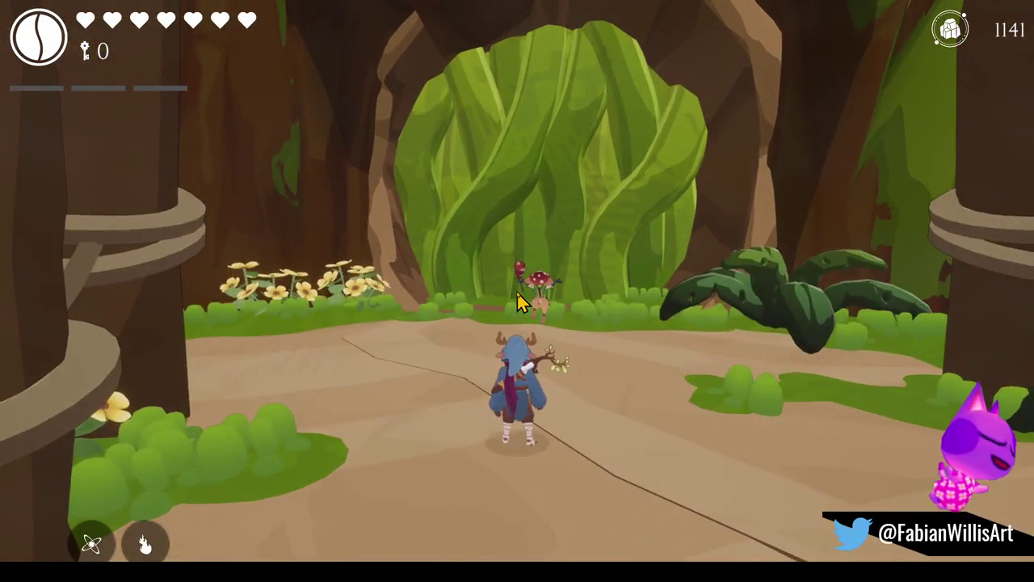
key("F11")
key("super")
left_click(303, 361)
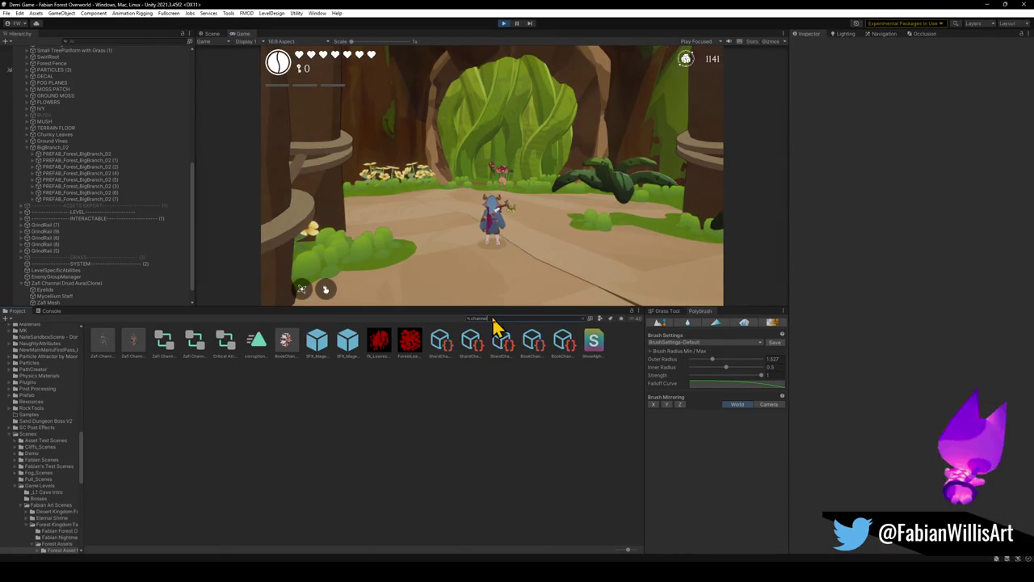
Step: Search the project for 'idle' Zafi assets, then try placing and removing SK_Zafi and P_Zafi
type("zafi idle")
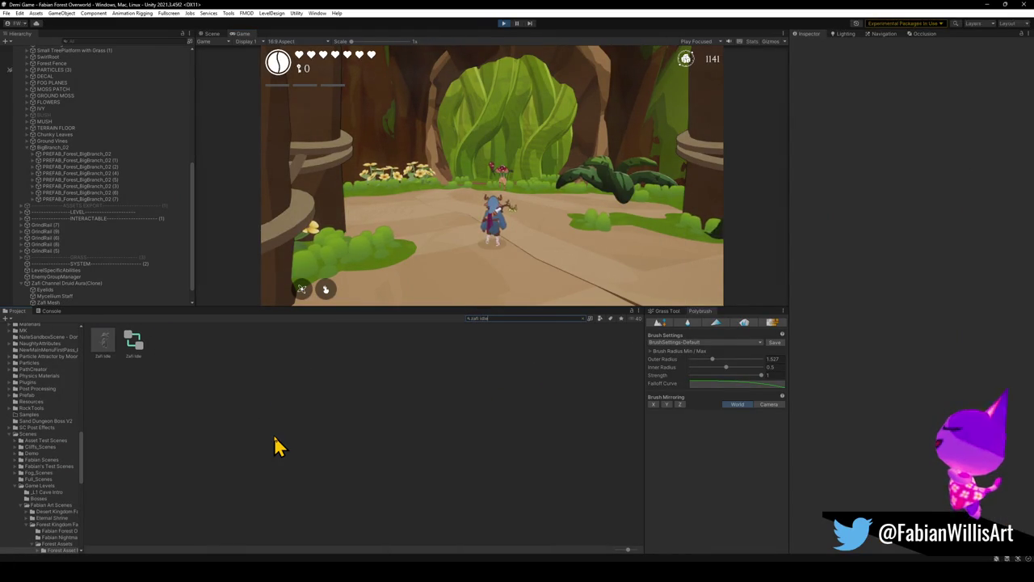
key("BackSpace")
key("BackSpace")
key("BackSpace")
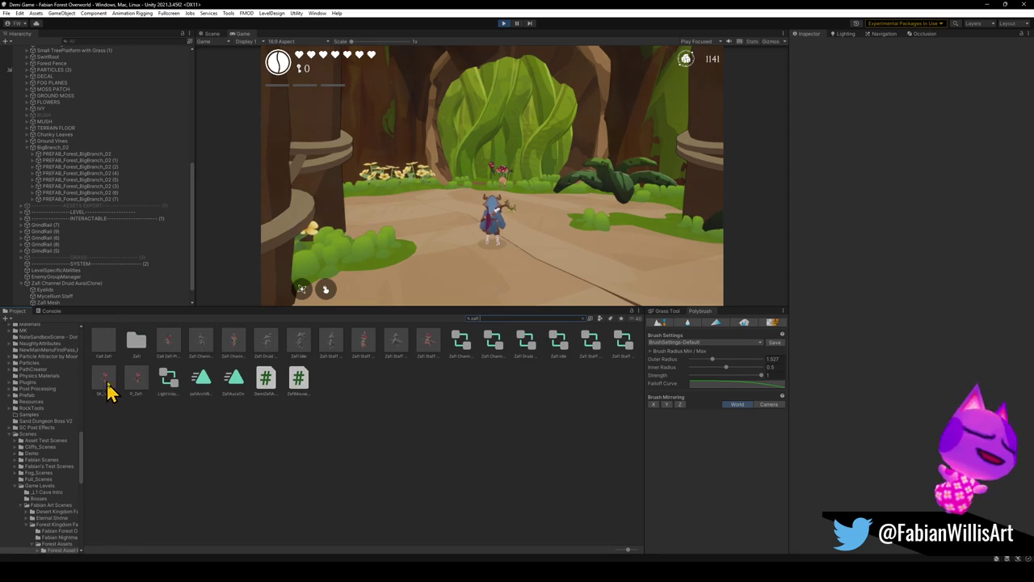
left_click(217, 35)
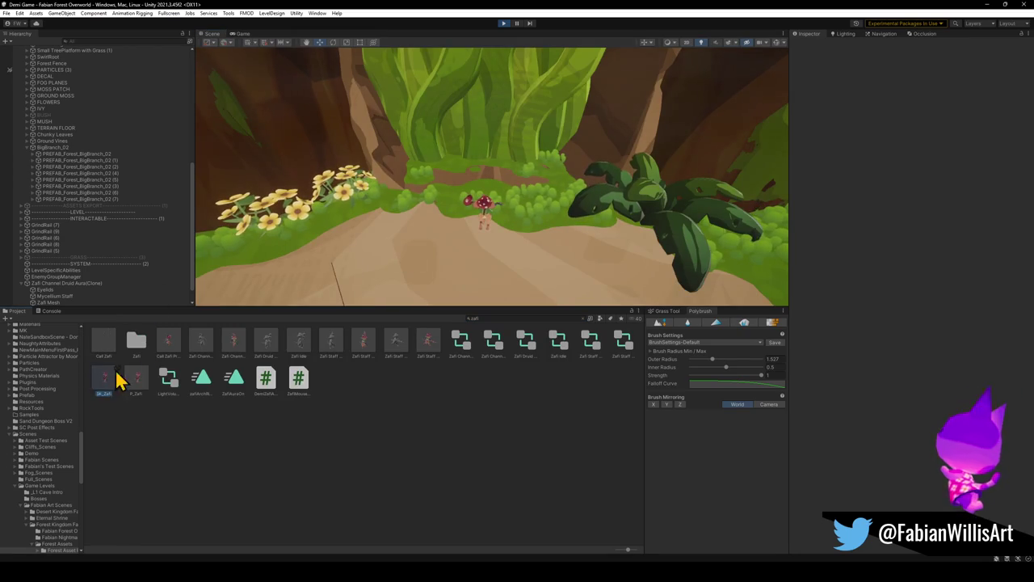
left_click_drag(107, 388, 426, 266)
key("Delete")
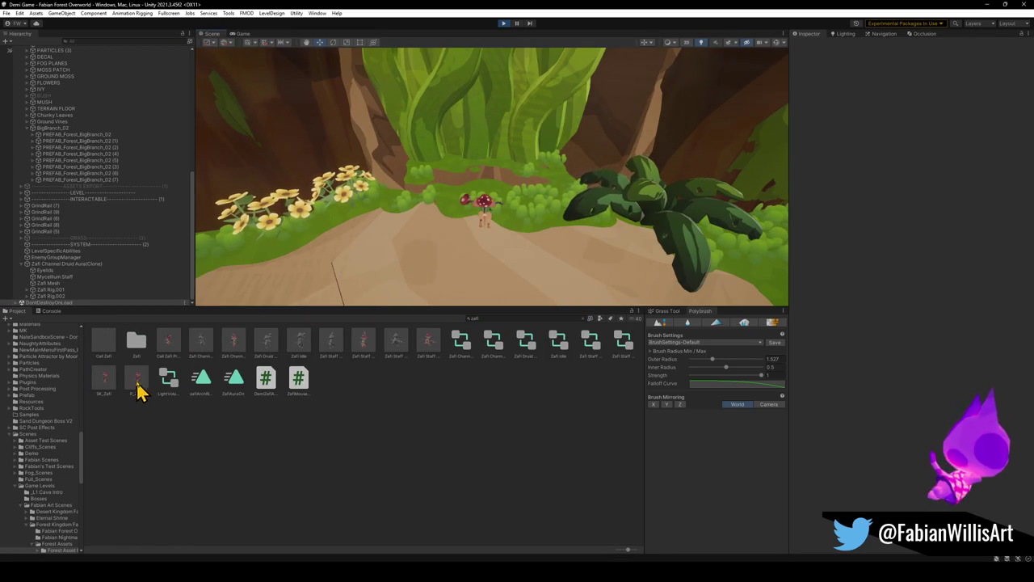
left_click_drag(387, 293, 388, 294)
mouse_move(449, 269)
left_mouse_down()
mouse_move(411, 272)
mouse_move(383, 227)
mouse_move(490, 238)
mouse_move(288, 224)
mouse_move(485, 224)
mouse_move(517, 240)
left_mouse_up()
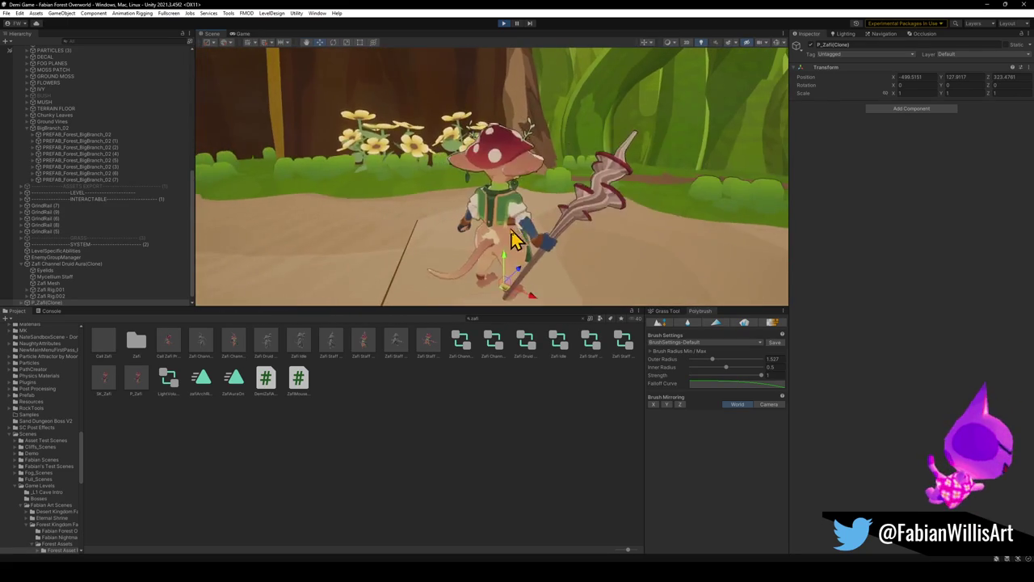
key("Delete")
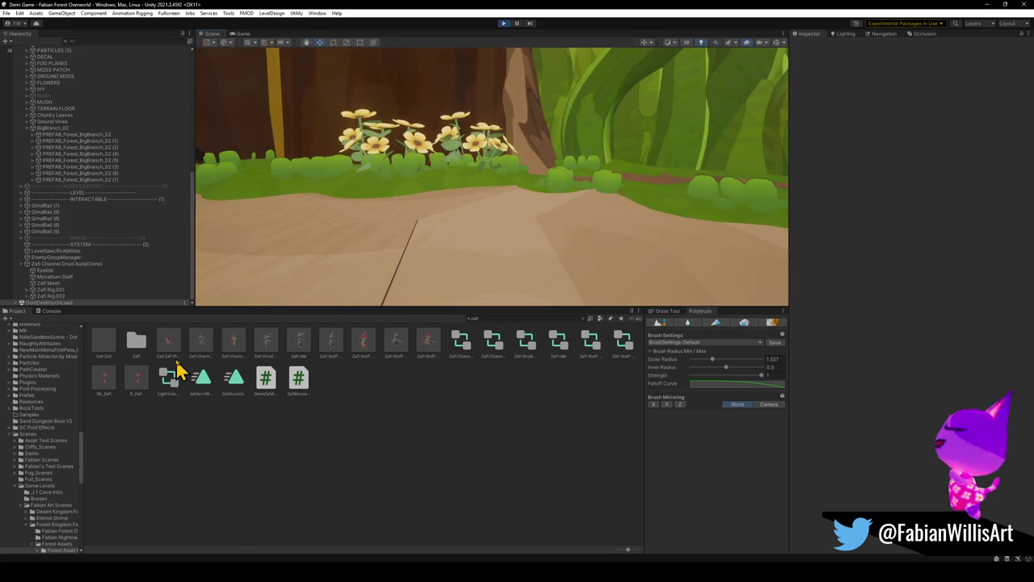
Step: Place the Call Zafi Prefab by the path and delete the older druid aura clone
mouse_move(324, 296)
left_mouse_down()
mouse_move(415, 289)
mouse_move(455, 261)
mouse_move(478, 213)
left_mouse_up()
left_click(614, 194)
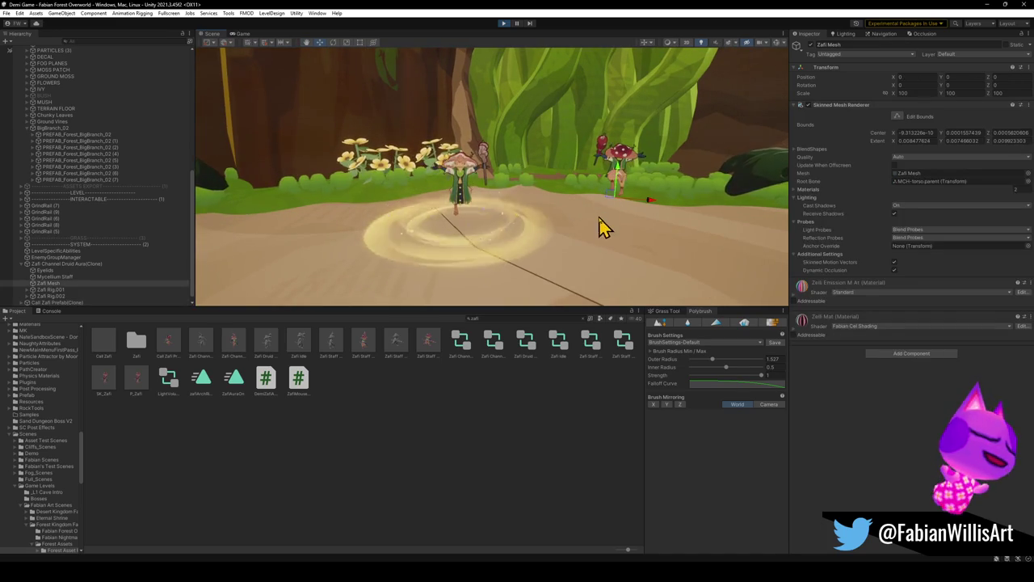
left_click(558, 251)
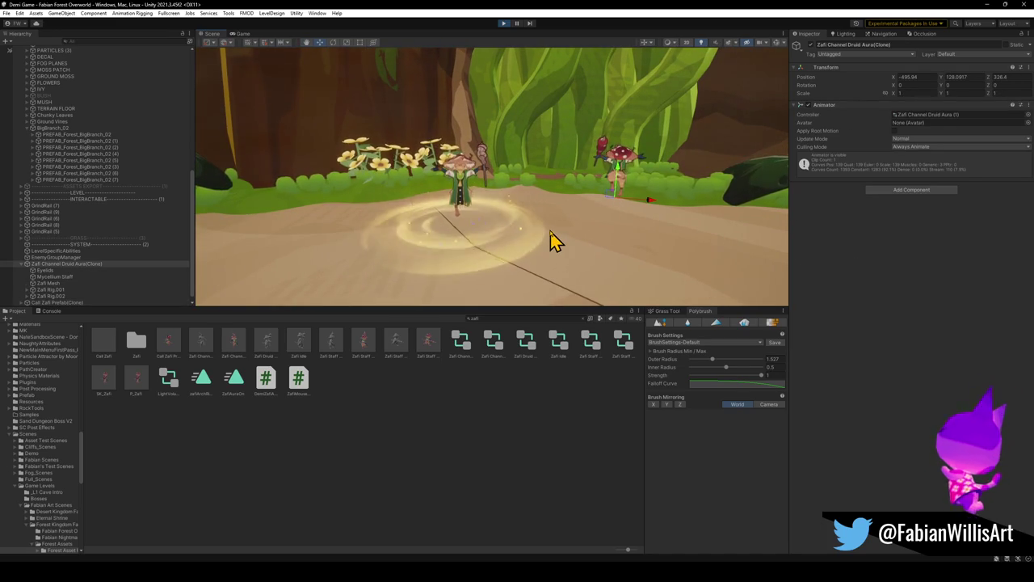
key("Delete")
left_click(463, 207)
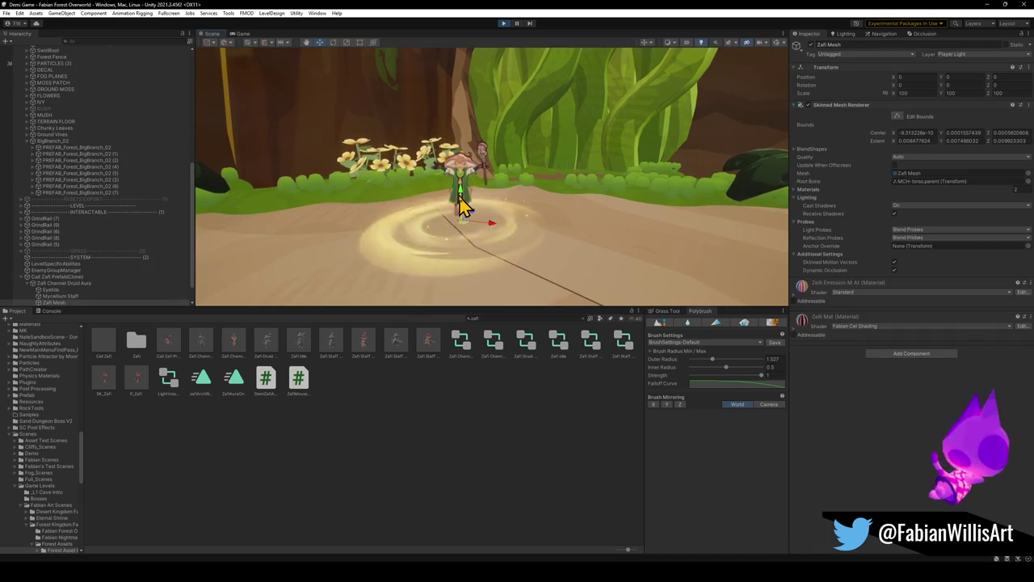
left_click(464, 246)
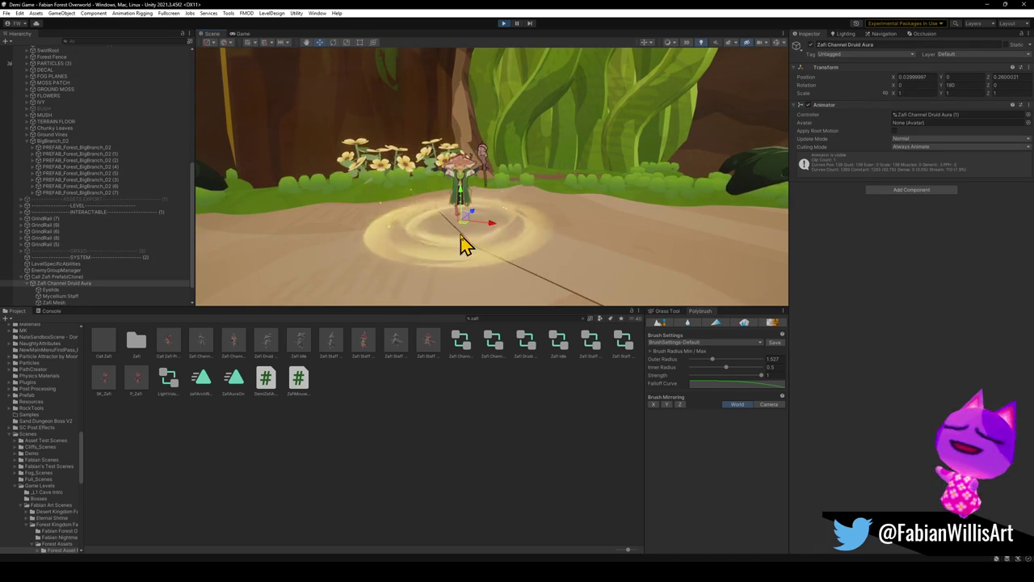
left_click(463, 243)
Step: Shift the druid right along the path, turn it about -8.57° on Y, and view the game
mouse_move(463, 237)
left_mouse_down()
mouse_move(612, 219)
mouse_move(611, 195)
mouse_move(554, 215)
mouse_move(556, 231)
left_mouse_up()
key("e")
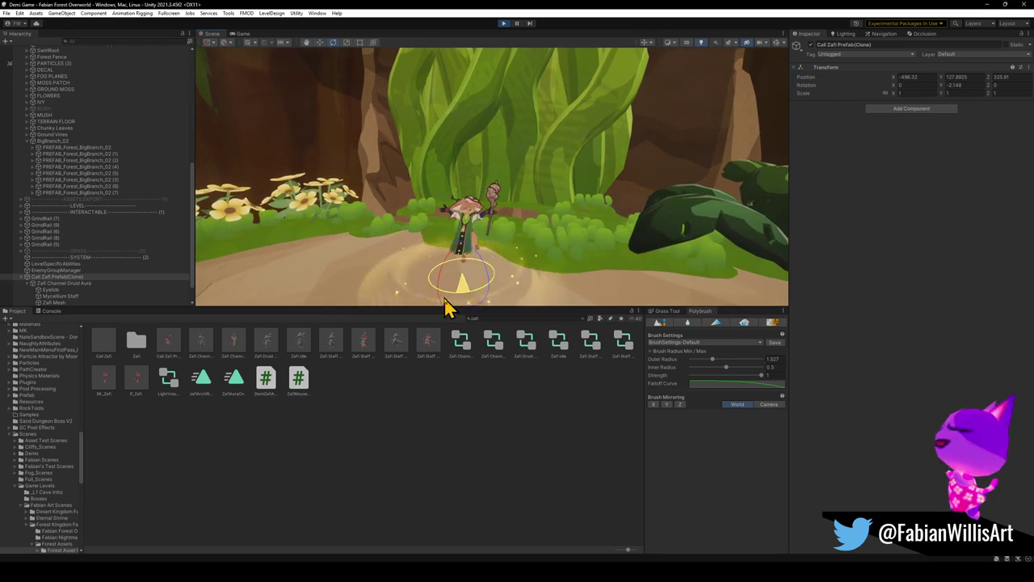
mouse_move(478, 274)
left_mouse_down("alt")
mouse_move(508, 256)
mouse_move(491, 269)
left_mouse_up("alt")
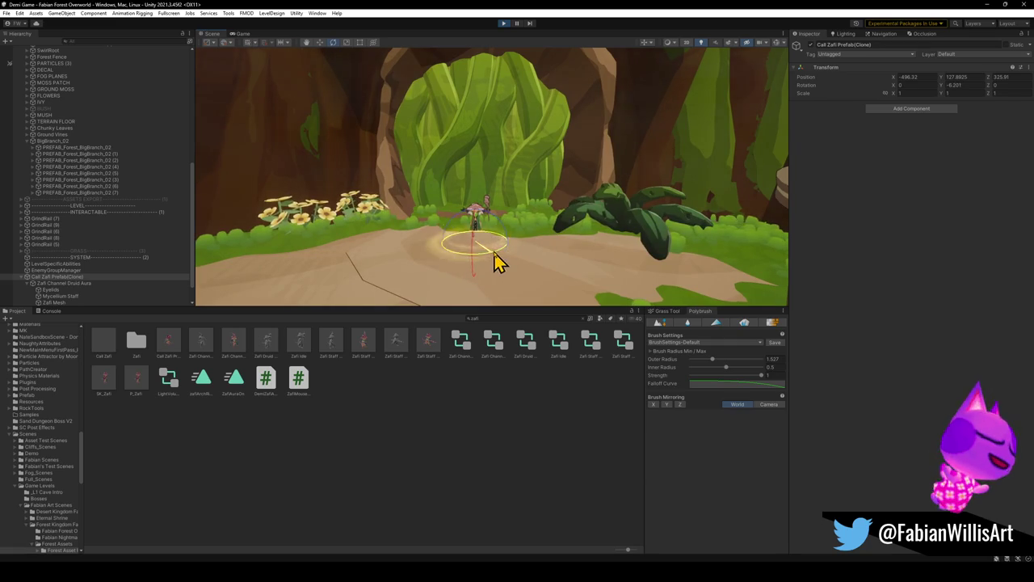
left_click(242, 35)
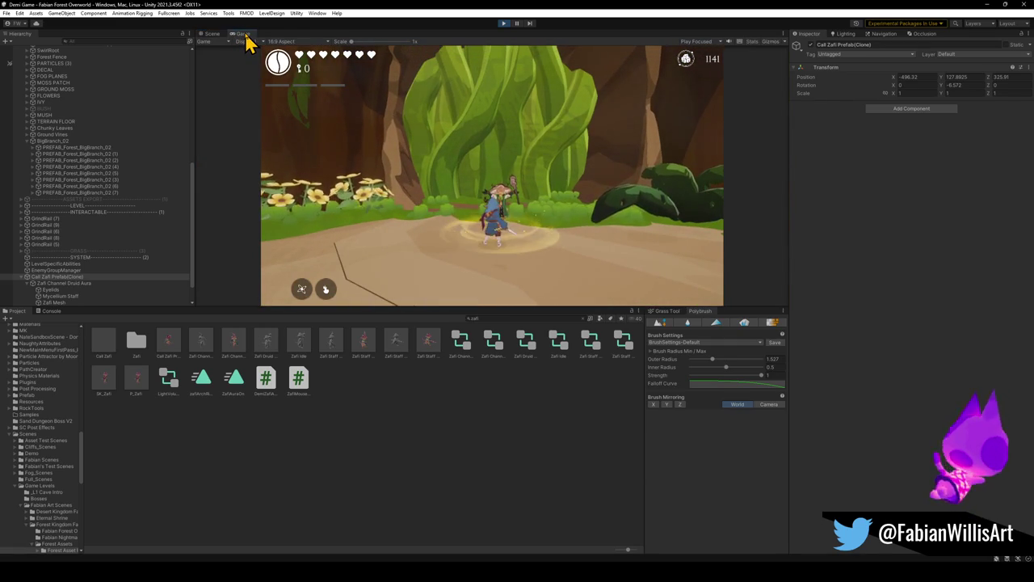
key("F10")
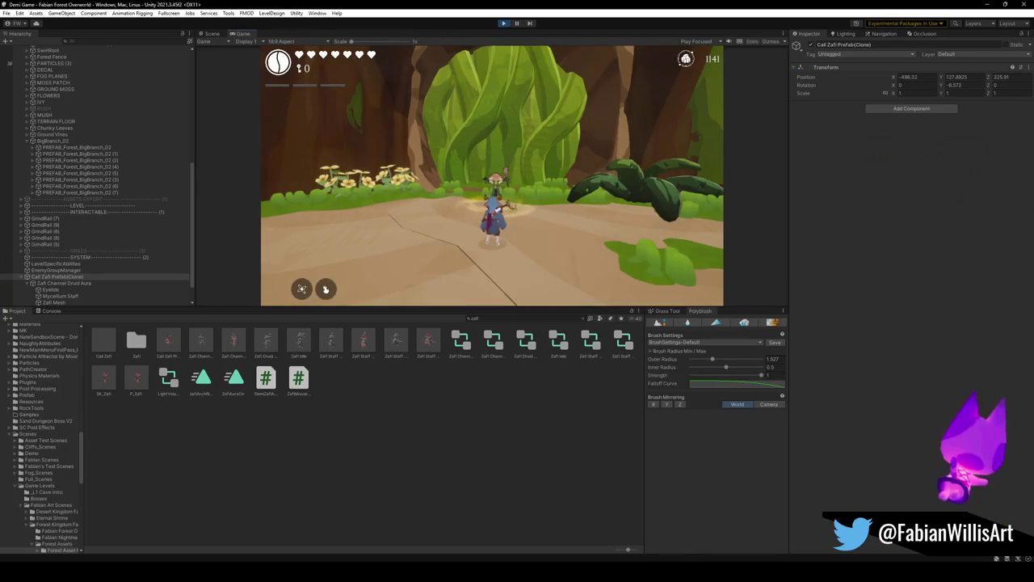
key("super")
left_click(254, 89)
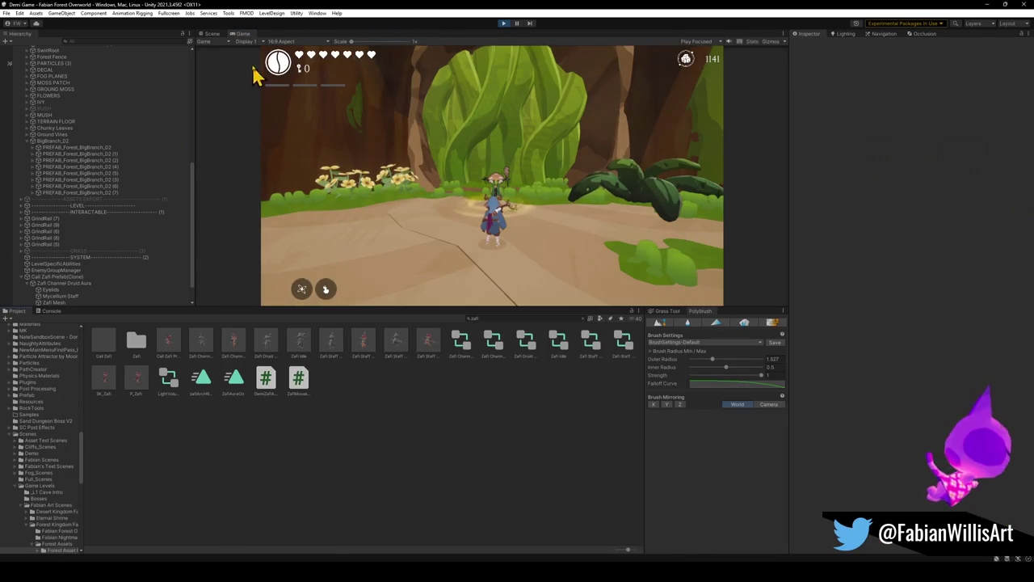
Step: In the Scene view, drop Zafi Staff Pulse and Zafi Staff Run prefabs onto the path beside the druid
left_click(213, 34)
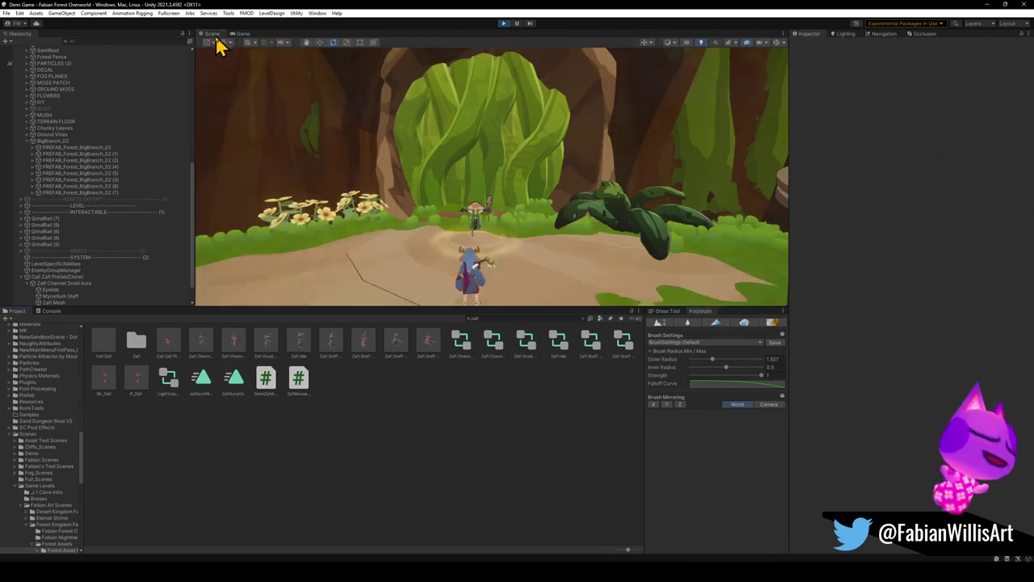
left_click(364, 344)
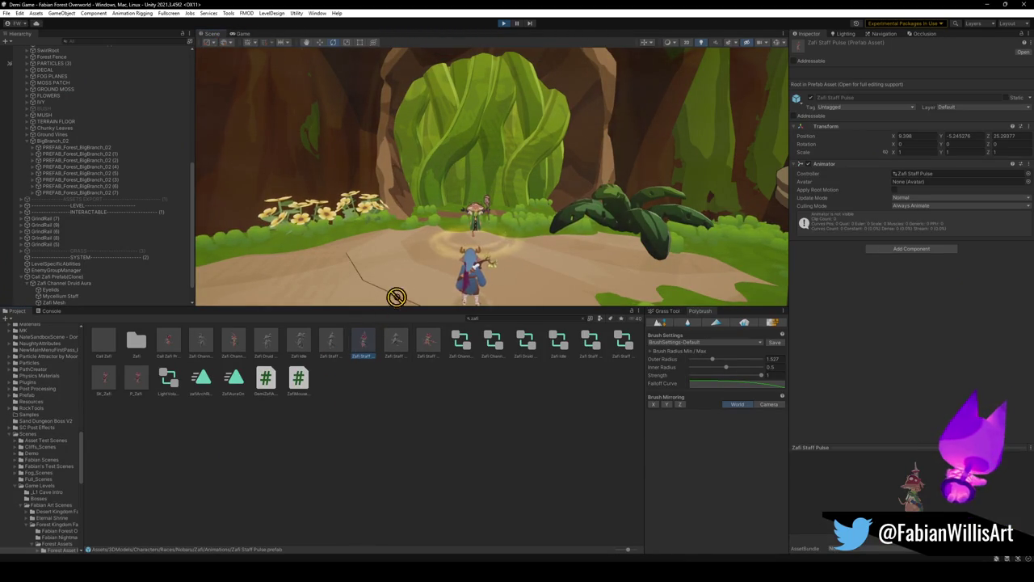
left_click_drag(404, 301, 408, 302)
mouse_move(483, 279)
left_mouse_down()
mouse_move(331, 270)
mouse_move(307, 239)
mouse_move(474, 261)
mouse_move(432, 244)
mouse_move(653, 234)
mouse_move(526, 231)
mouse_move(578, 222)
mouse_move(575, 234)
left_mouse_up()
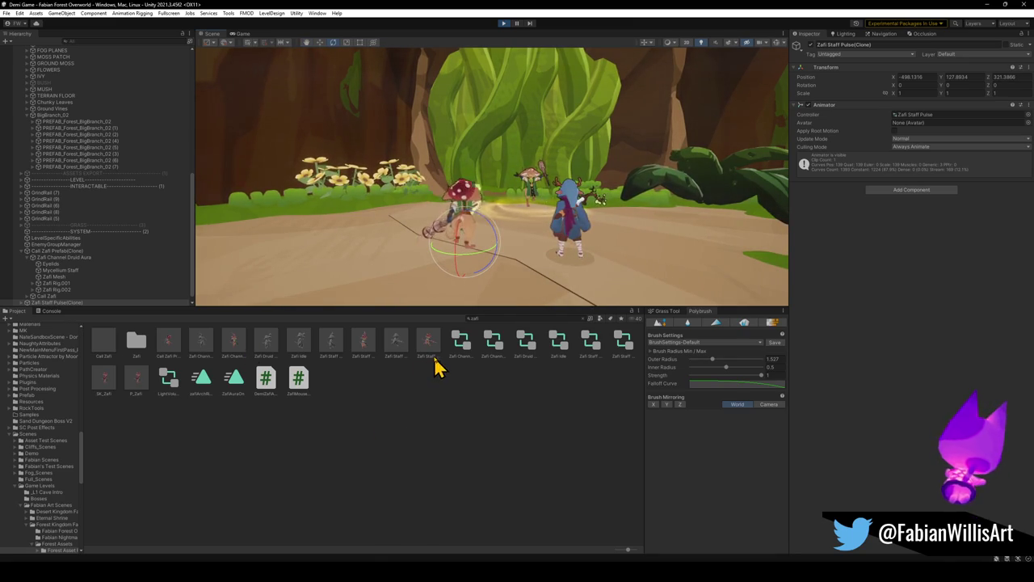
left_click_drag(404, 275, 404, 279)
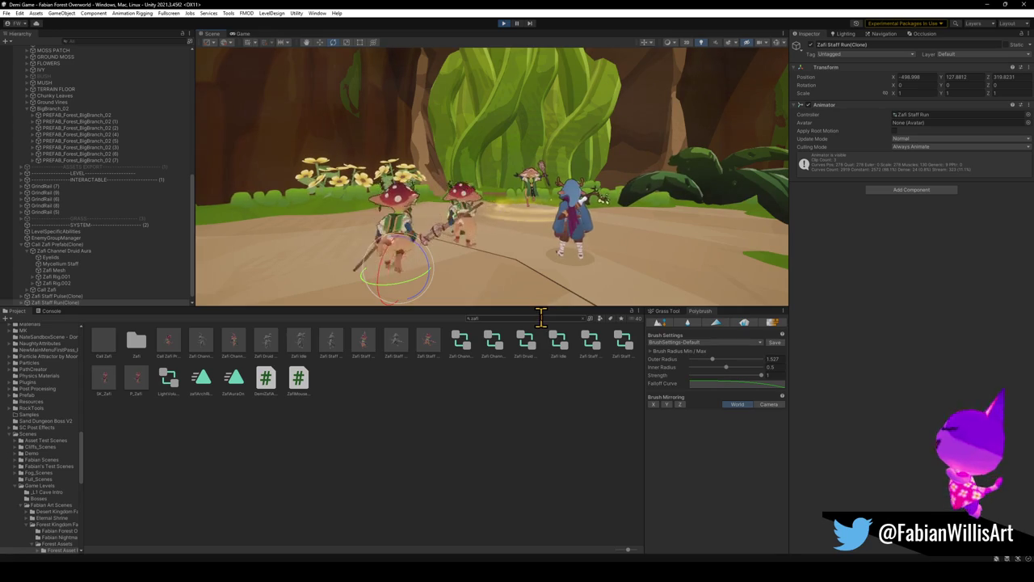
mouse_move(480, 296)
left_mouse_down()
mouse_move(404, 266)
mouse_move(595, 272)
mouse_move(656, 263)
mouse_move(561, 237)
mouse_move(660, 258)
mouse_move(624, 253)
mouse_move(612, 223)
mouse_move(611, 238)
left_mouse_up()
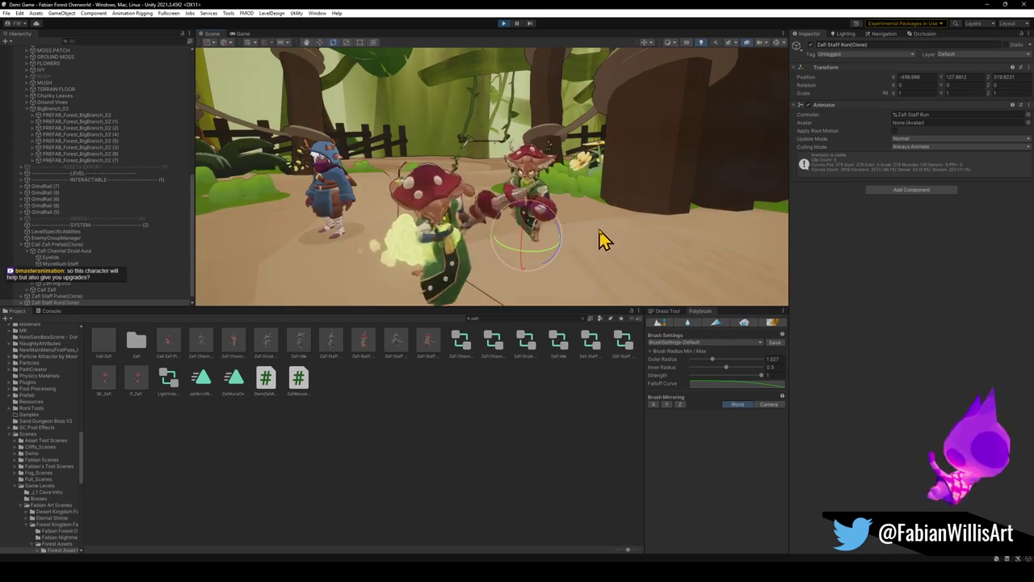
mouse_move(611, 235)
left_mouse_down()
mouse_move(526, 217)
mouse_move(336, 212)
mouse_move(487, 224)
left_mouse_up()
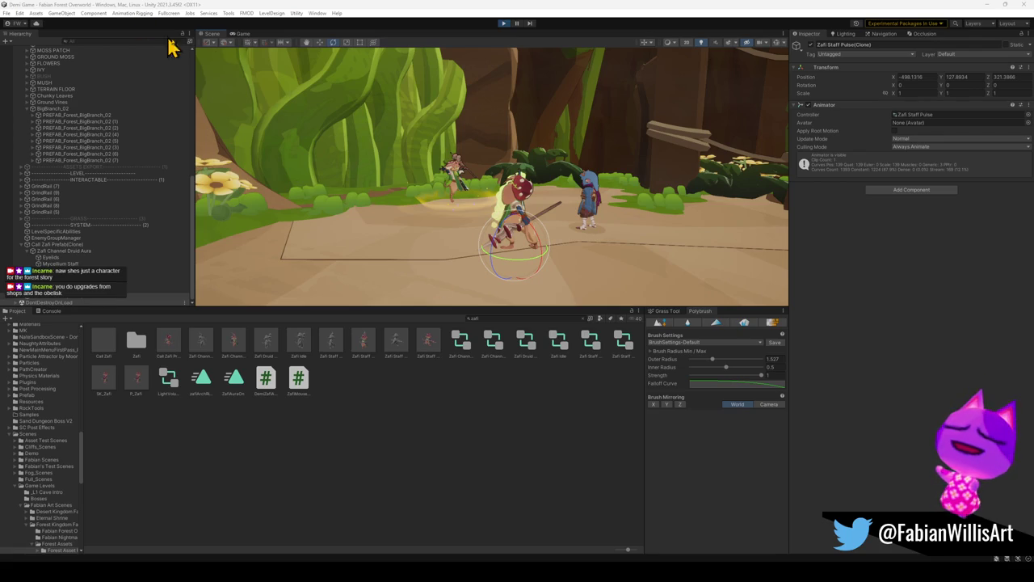
Step: Show the game fullscreen, run the player around the clearing by the NPCs, then pause it
left_click(244, 35)
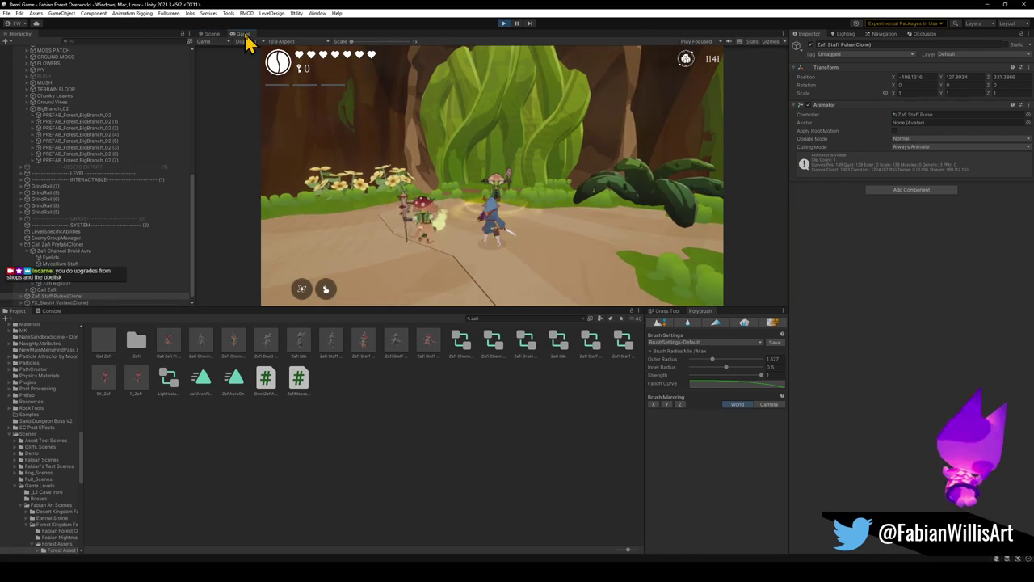
key("super")
left_click(312, 422)
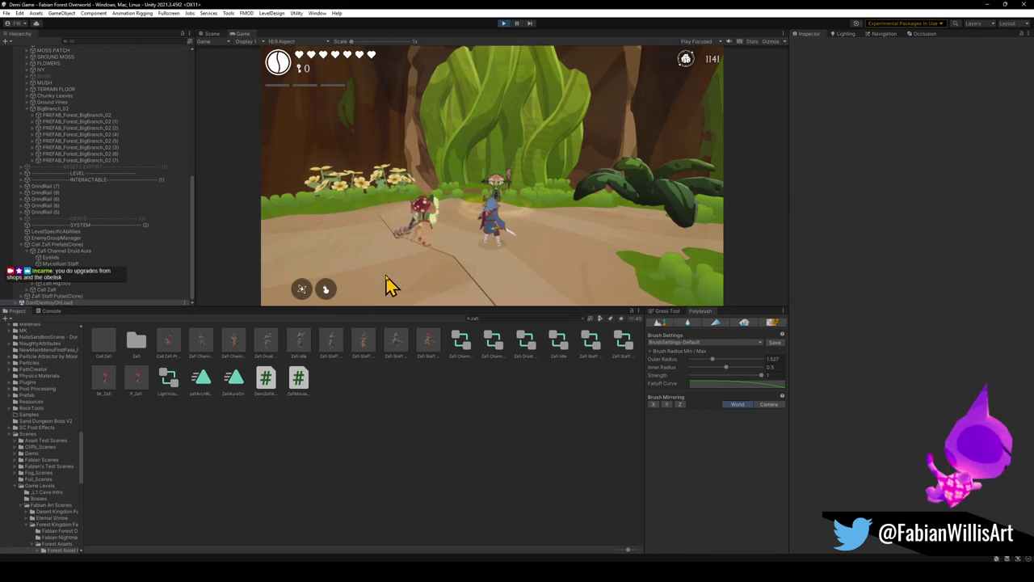
key("F11")
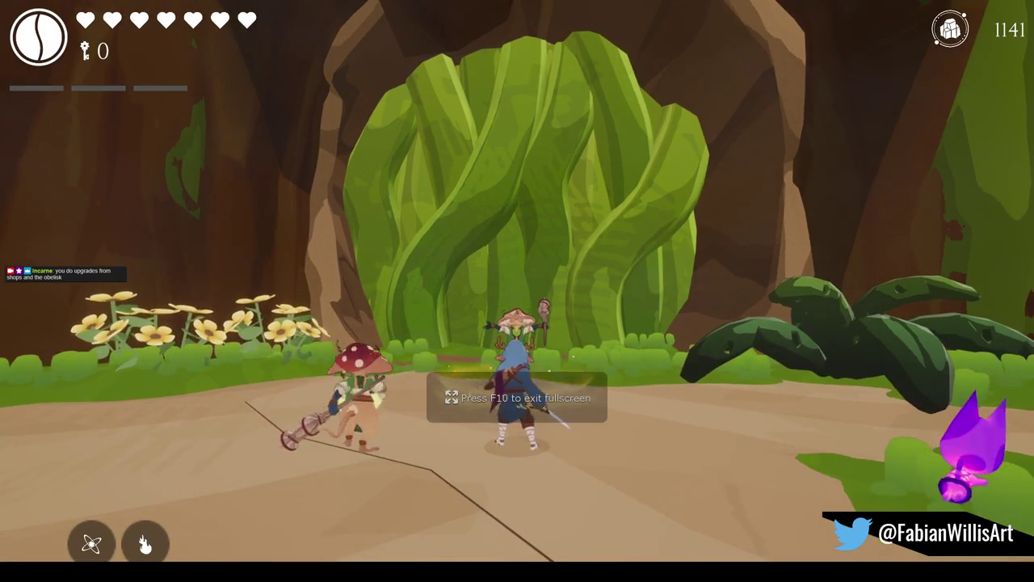
key("w")
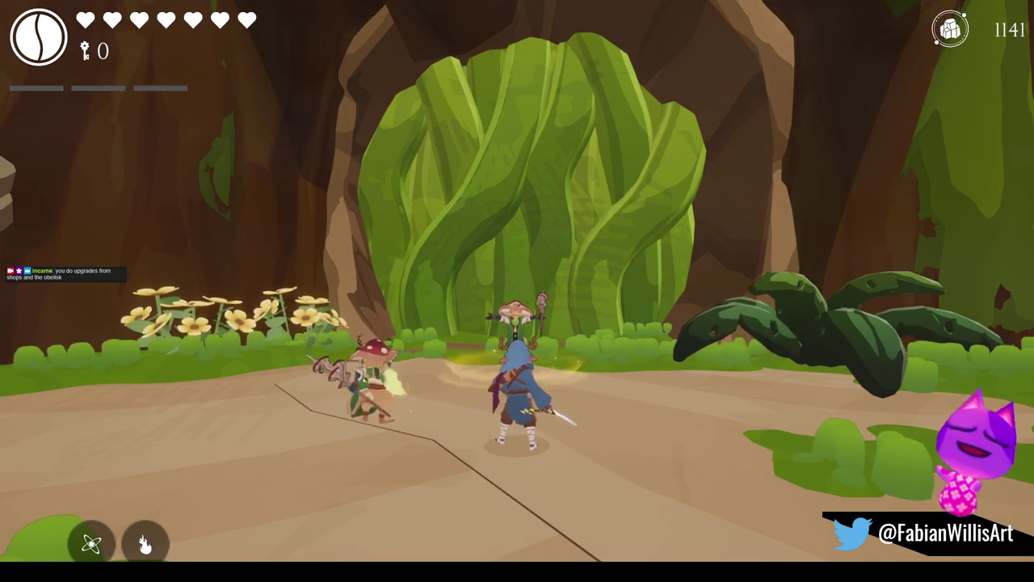
key("s")
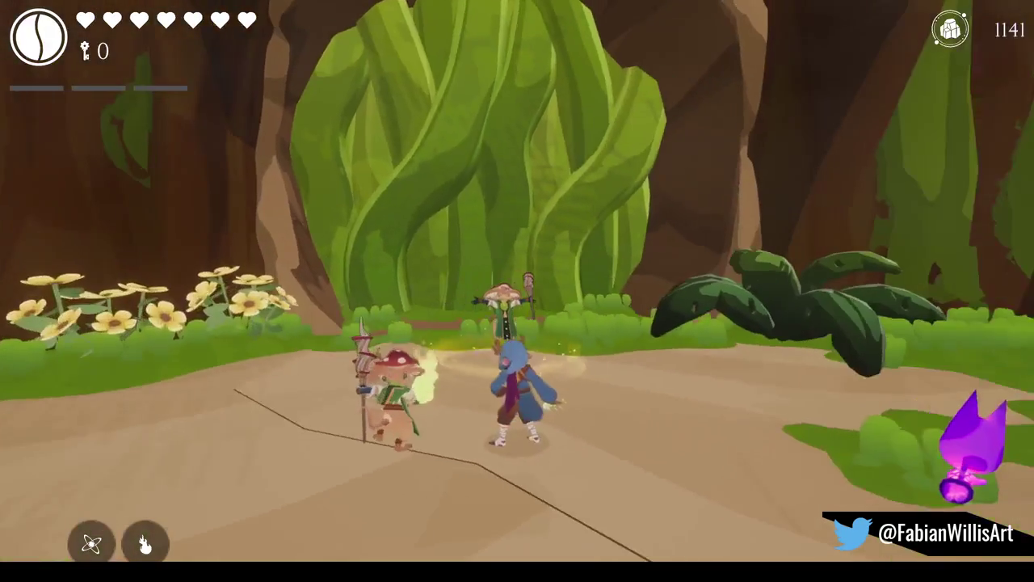
key("Escape")
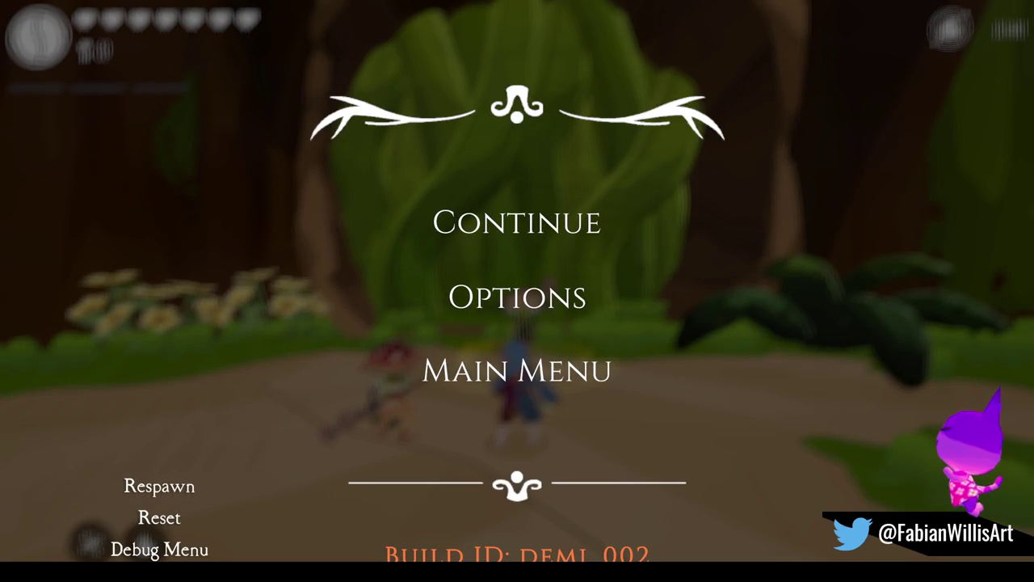
Step: Resume and pause the game twice, leave fullscreen, and stop the play-test
left_click(518, 227)
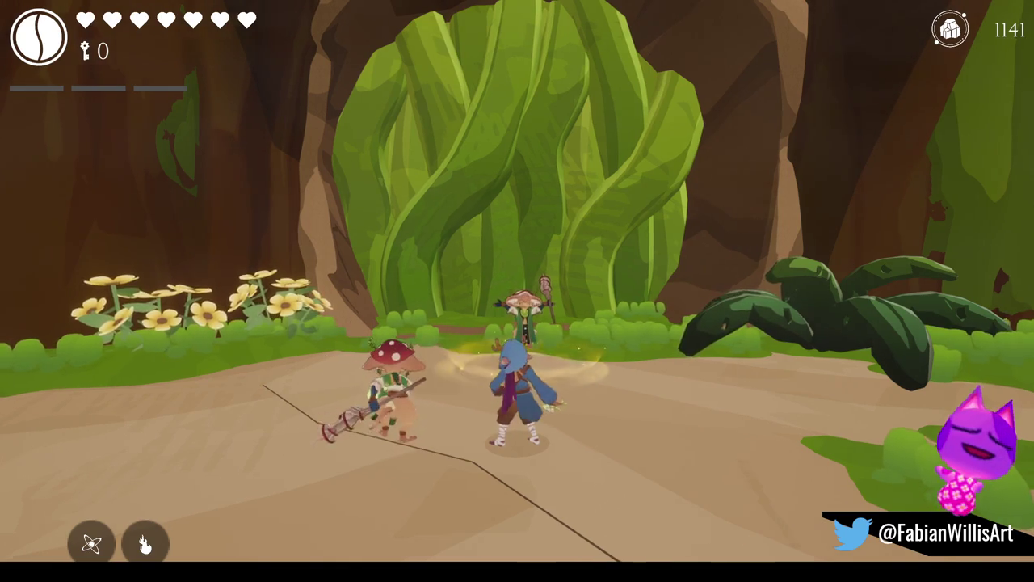
key("Escape")
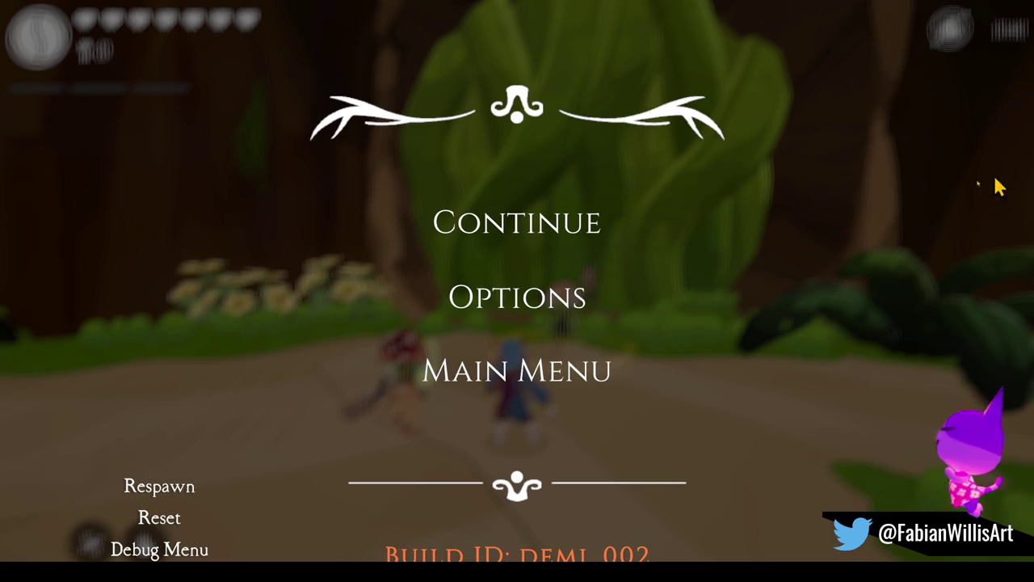
left_click(546, 236)
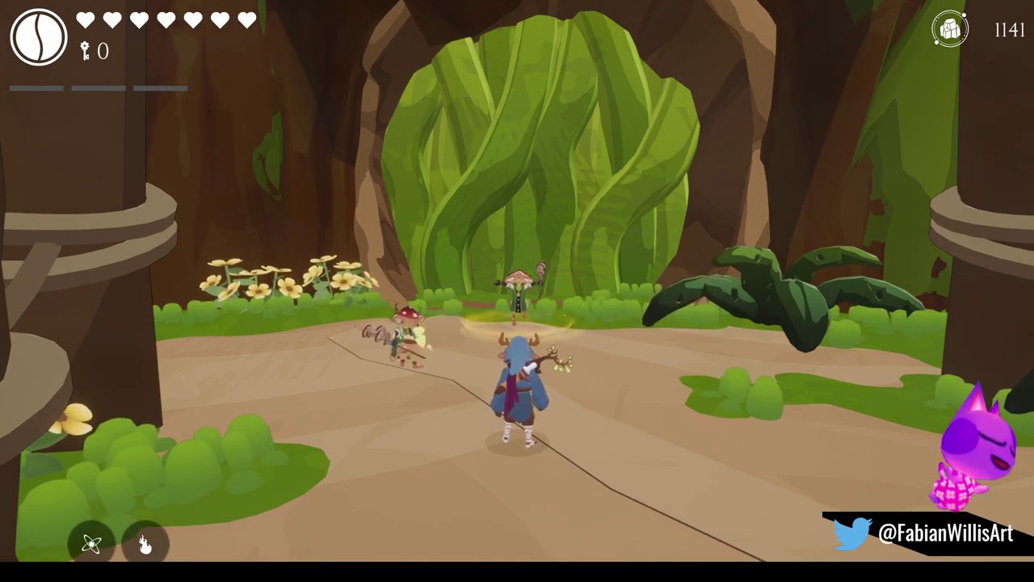
key("Escape")
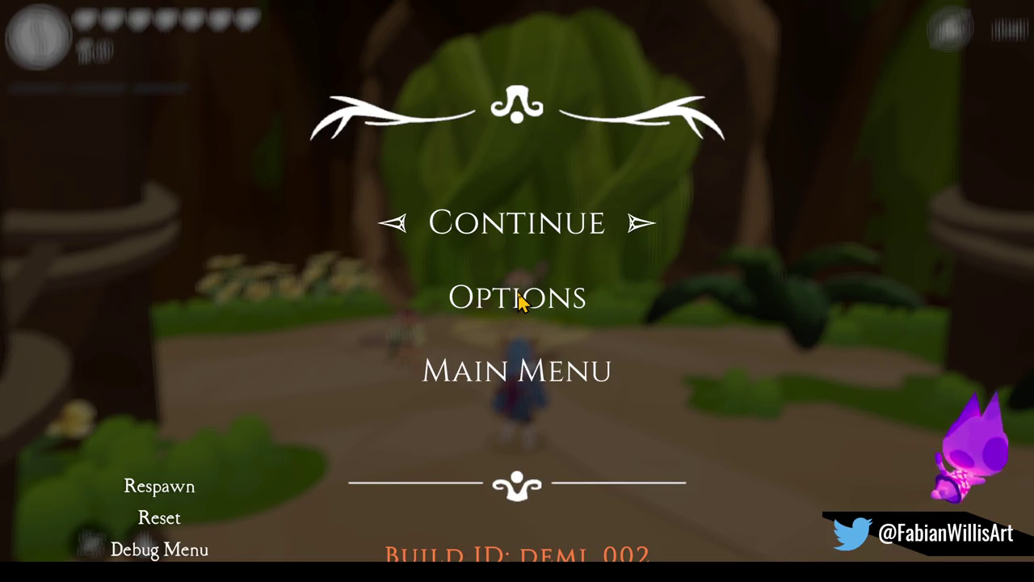
key("F11")
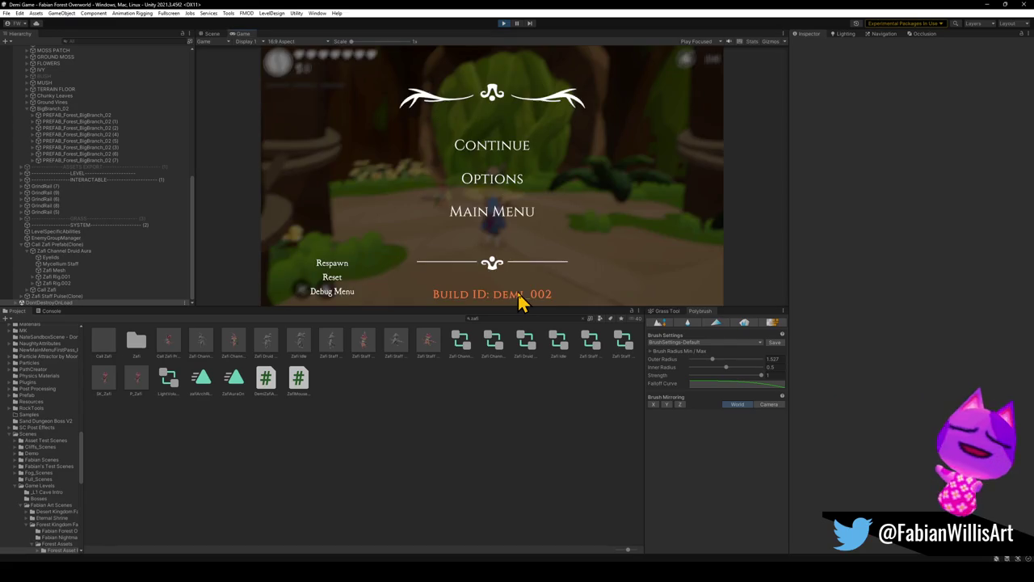
key("Escape")
key("Escape")
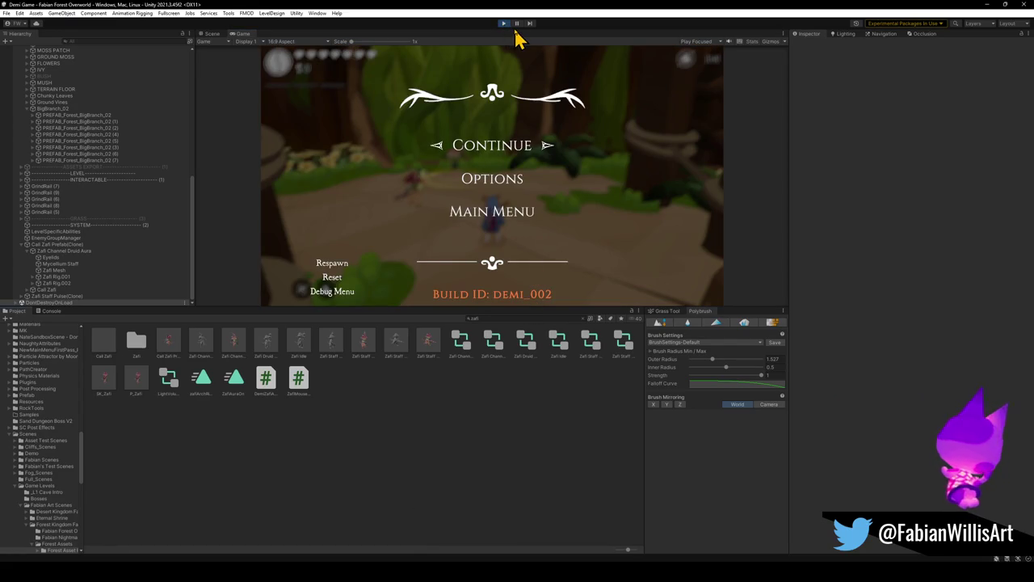
left_click(506, 24)
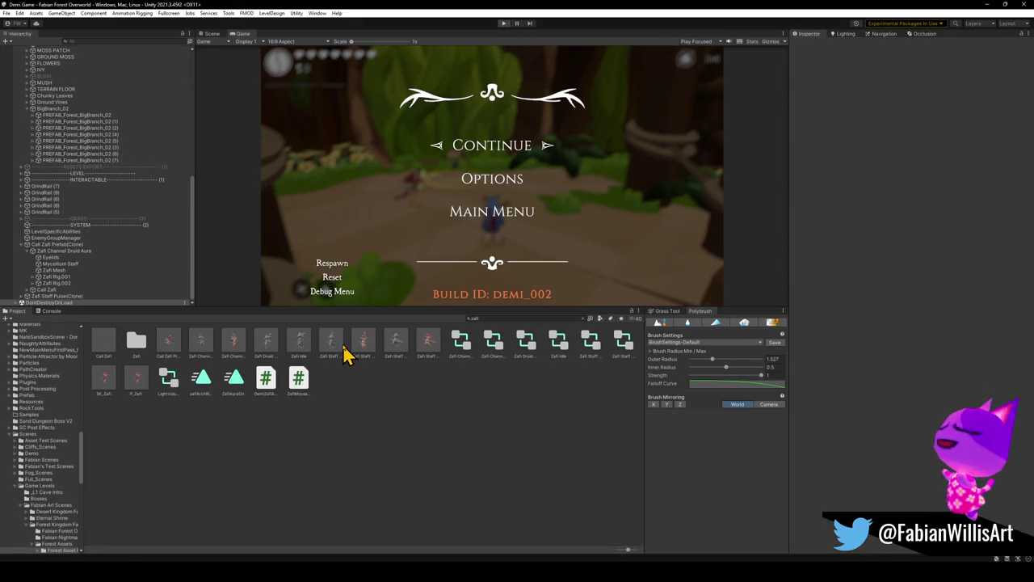